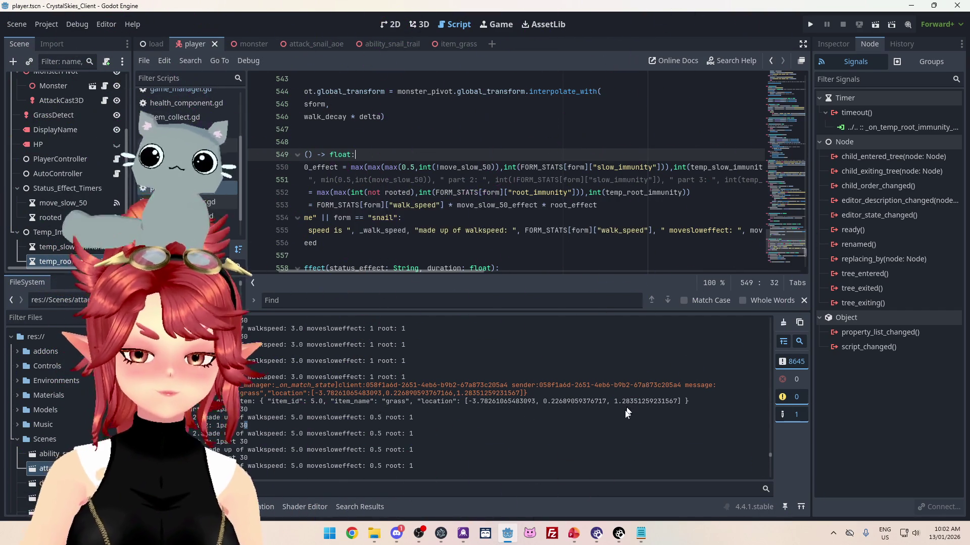
- Add a 'Twitch Integration: Chat can headpat in game players' bullet to the Stuff to do later slide
click(572, 536)
click(50, 267)
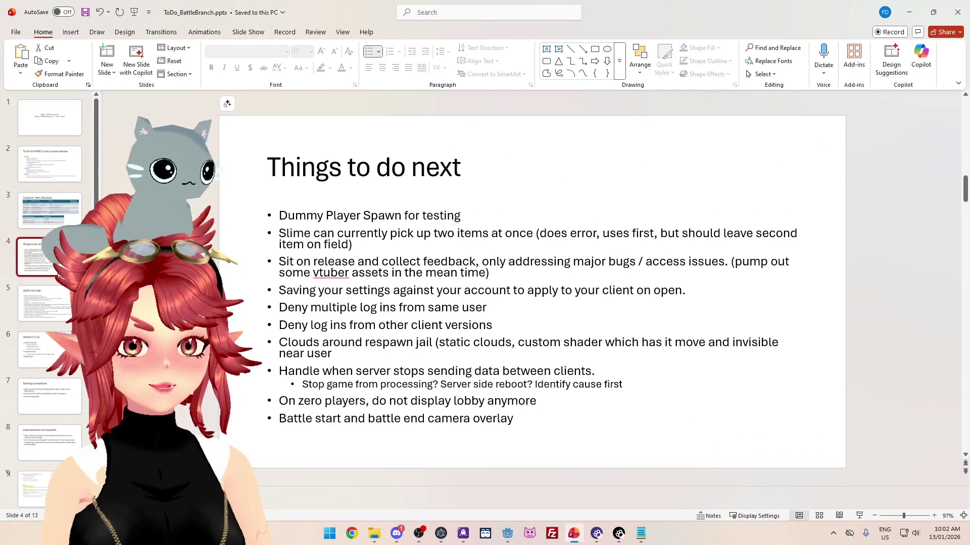
click(56, 311)
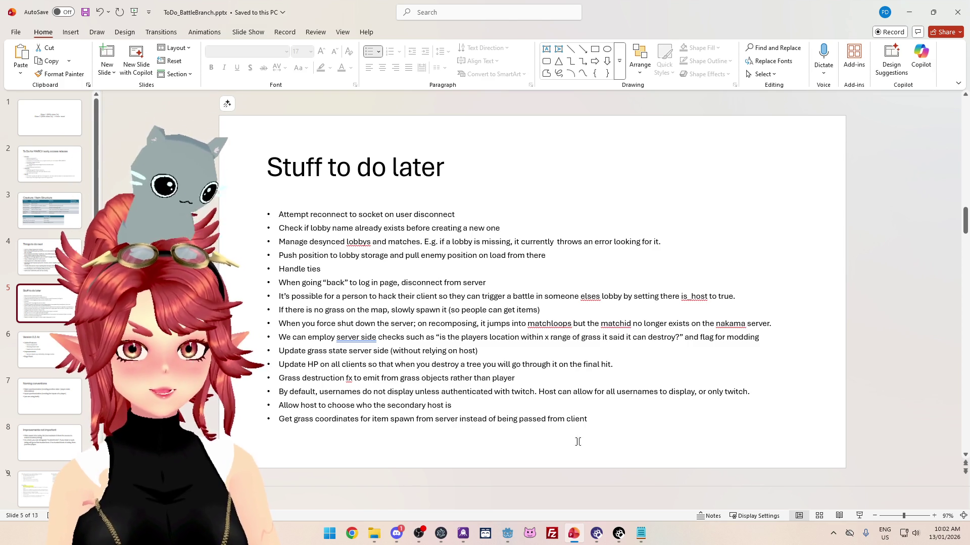
click(587, 419)
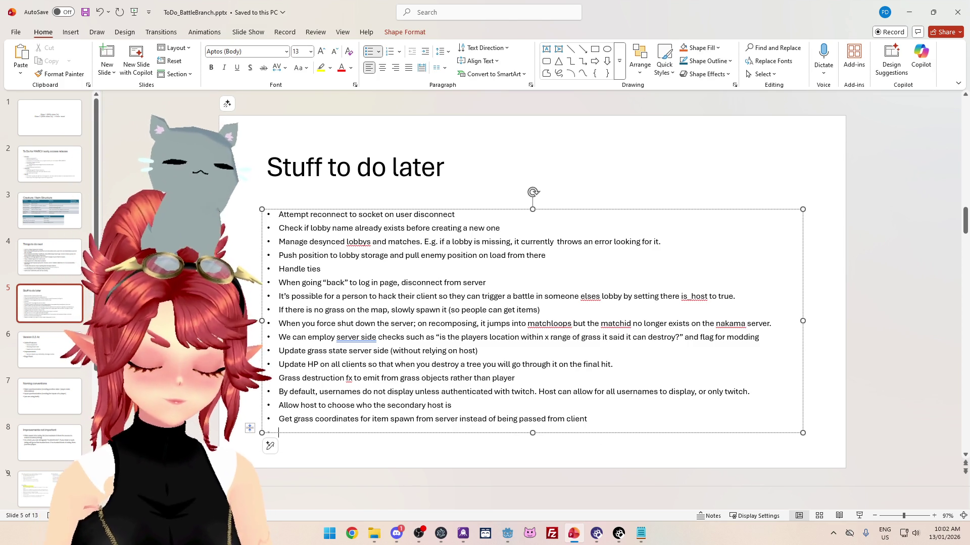
text(T)
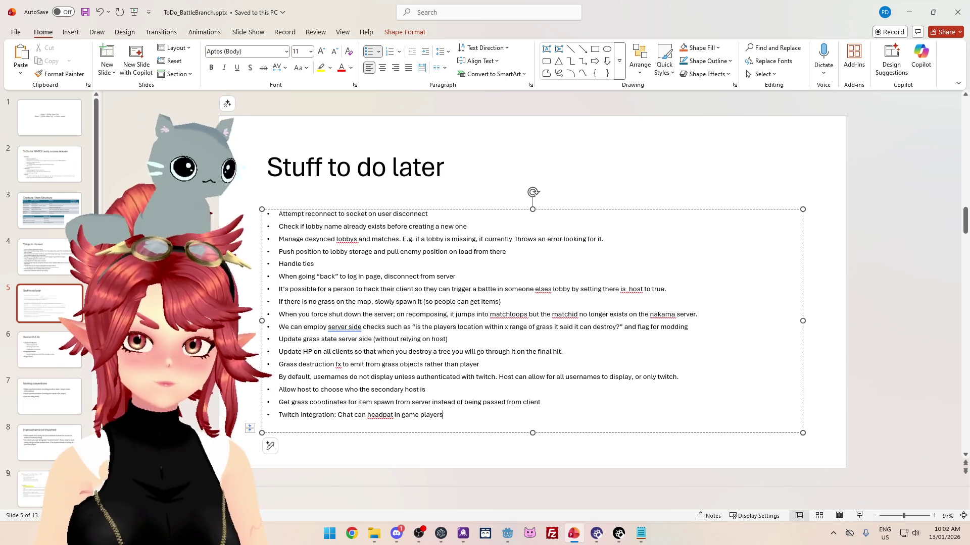
click(922, 12)
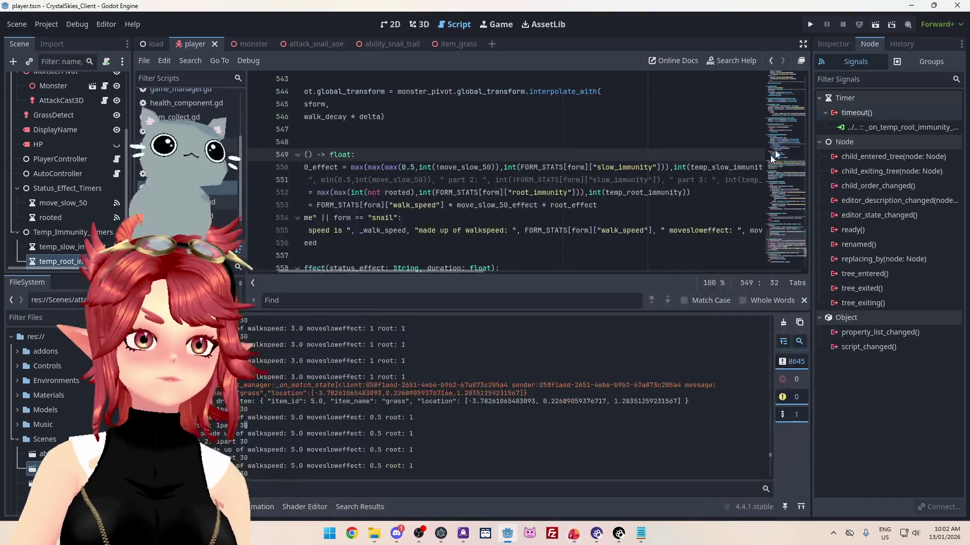
- Scroll up through player.gd and place the caret in the script ahead of a search
mouse_move(462, 271)
mouse_down()
mouse_move(405, 271)
mouse_move(474, 267)
mouse_move(405, 271)
mouse_up()
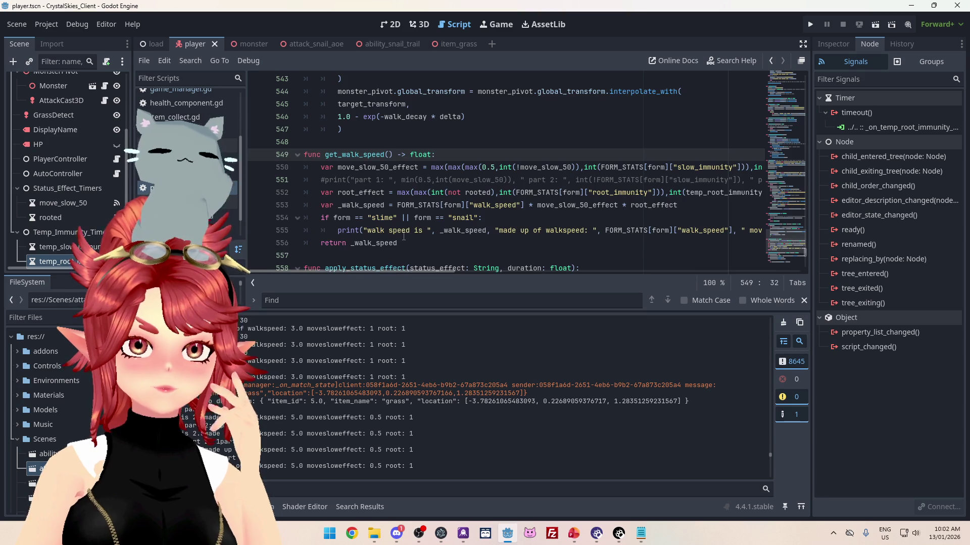
scroll(404, 236, up, 5)
scroll(535, 242, down, 6)
mouse_move(438, 272)
mouse_down()
mouse_move(517, 275)
mouse_move(442, 277)
mouse_move(511, 272)
mouse_move(378, 256)
mouse_up()
scroll(379, 250, up, 15)
scroll(380, 246, up, 12)
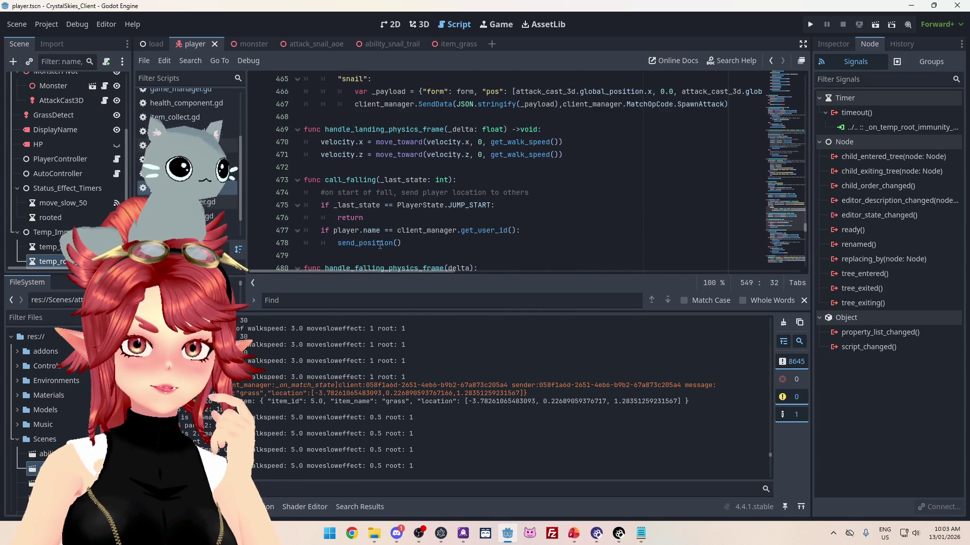
scroll(380, 245, up, 4)
scroll(380, 245, up, 15)
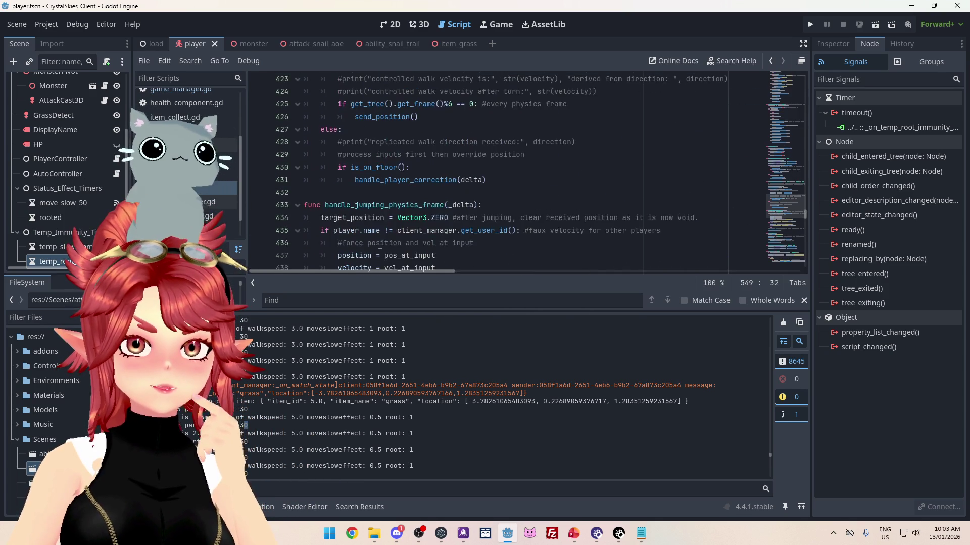
scroll(379, 245, up, 20)
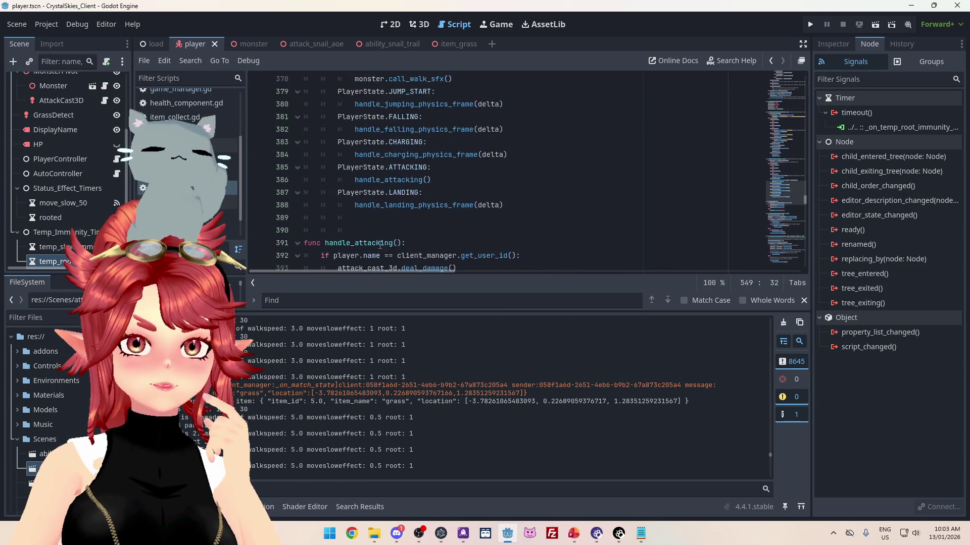
click(538, 193)
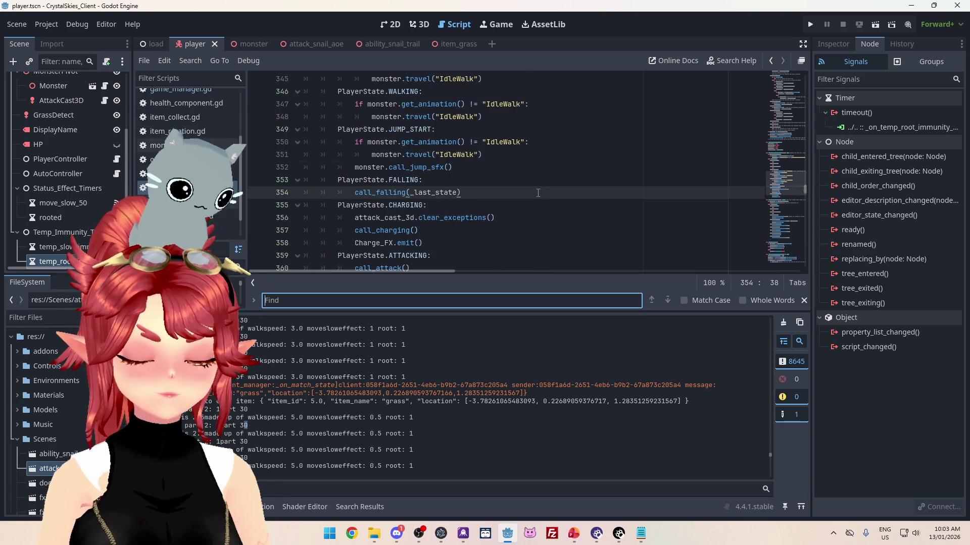
- Search for 'change' and inspect change_form's apply_temp_immunity calls with 1.0 duration on line 236
text(change)
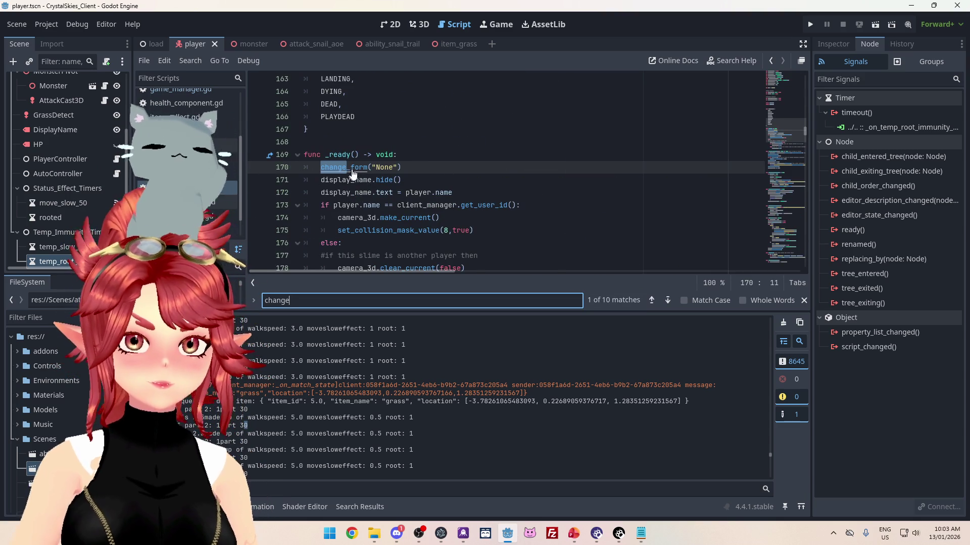
ctrl+click(353, 171)
scroll(424, 177, down, 2)
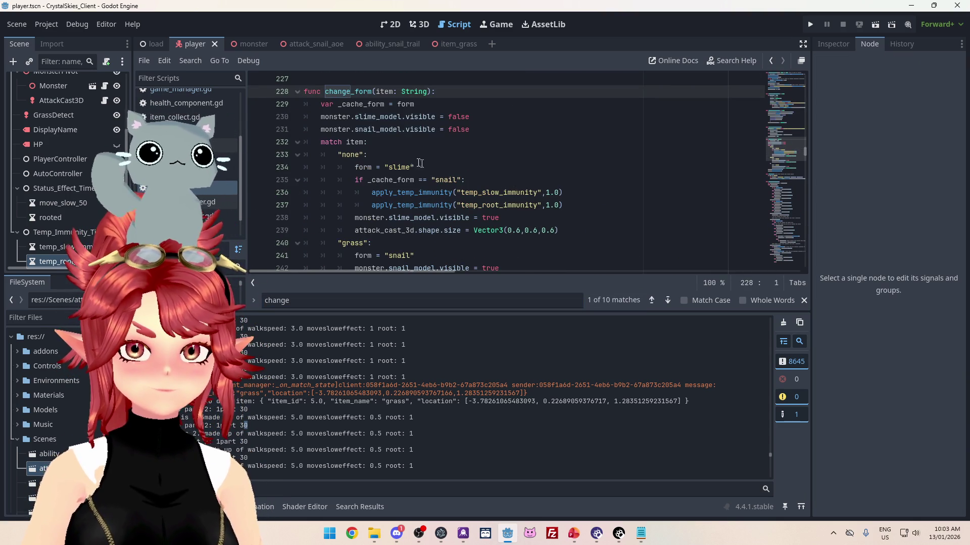
scroll(437, 168, down, 1)
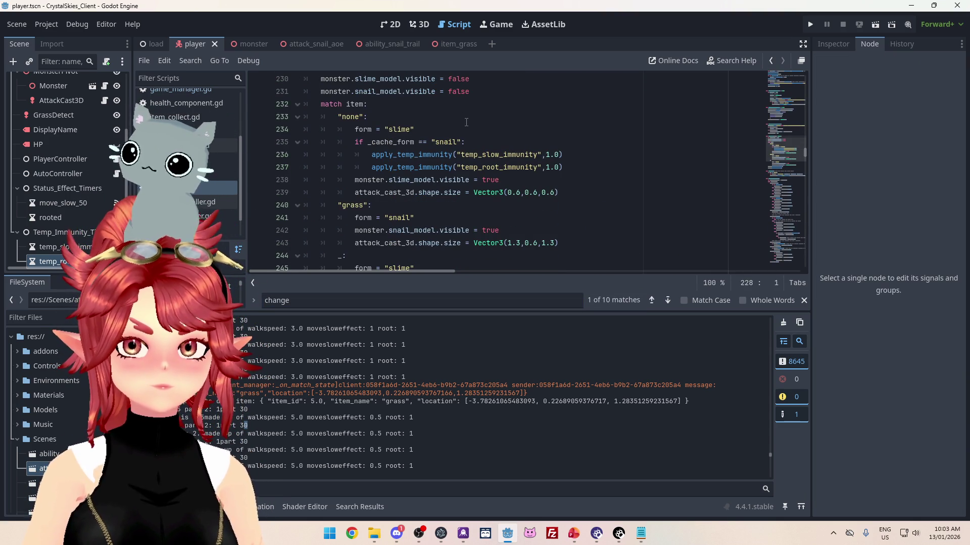
click(399, 156)
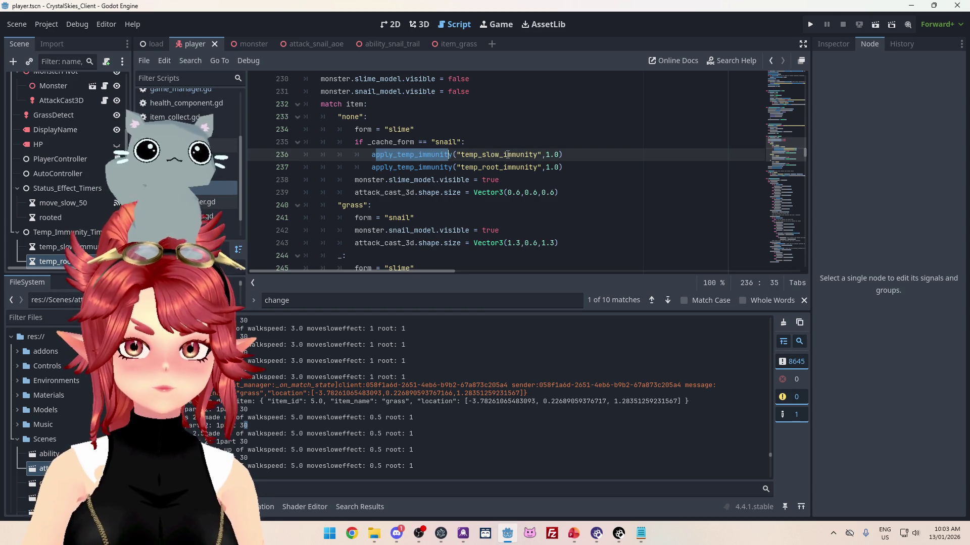
click(547, 156)
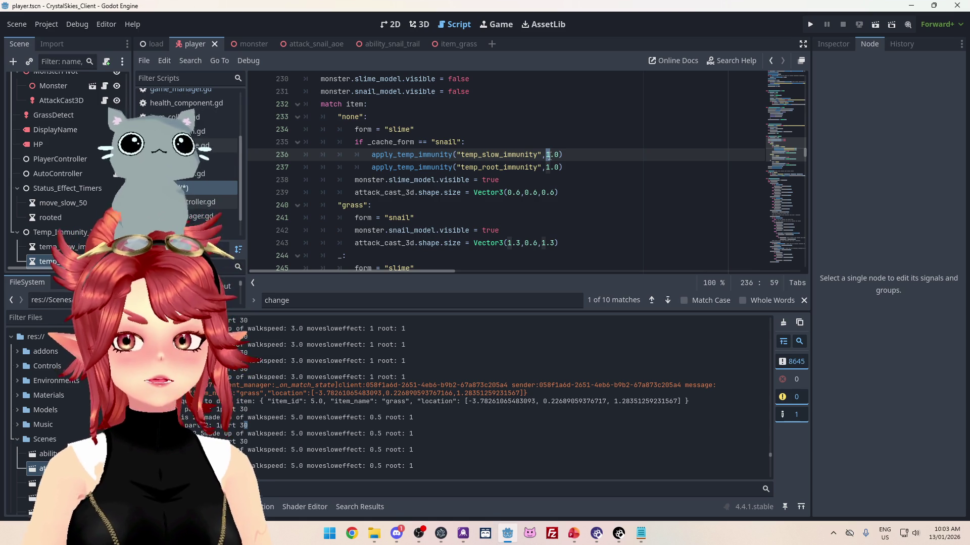
scroll(428, 182, up, 1)
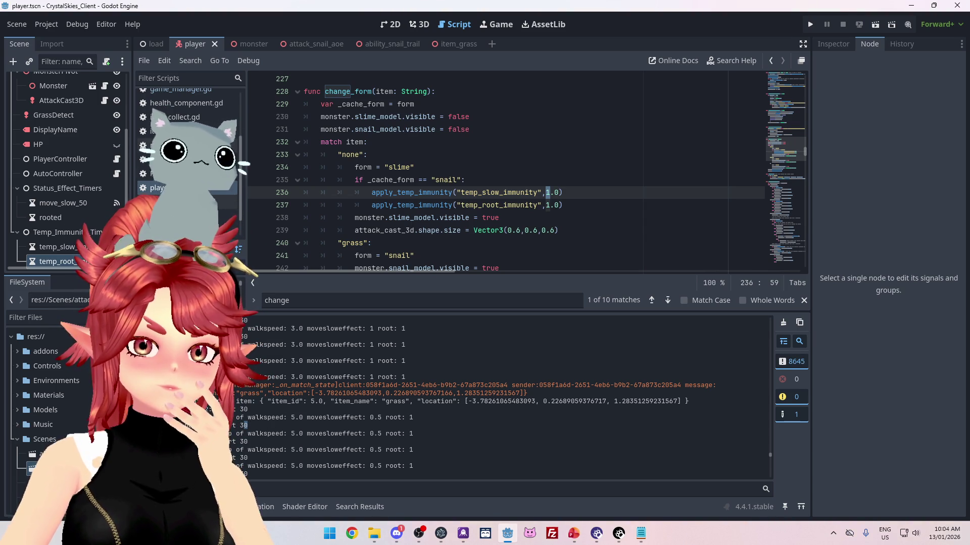
- Review the walkspeed 5.0 and moveslowffect 0.5 log values, then go to apply_temp_immunity at line 573
double_click(297, 418)
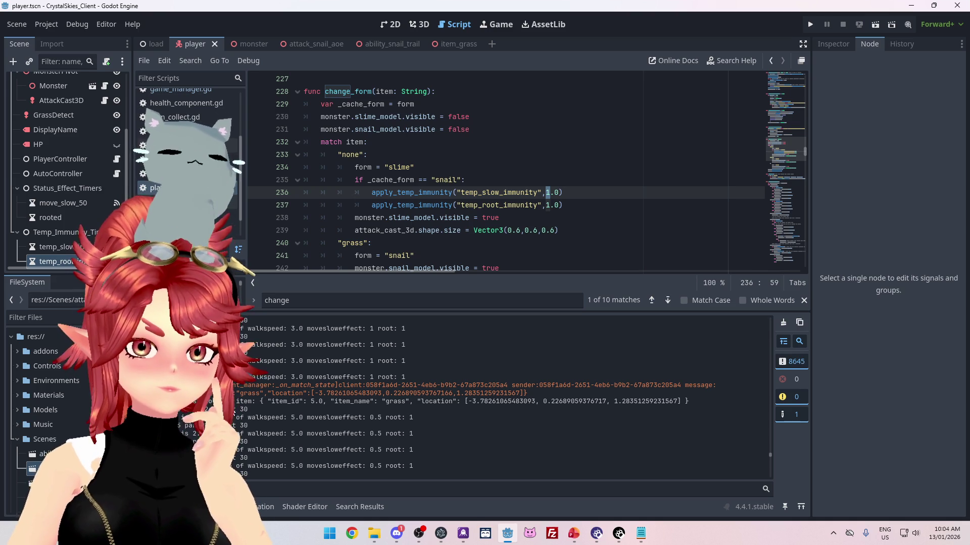
drag(182, 421, 318, 418)
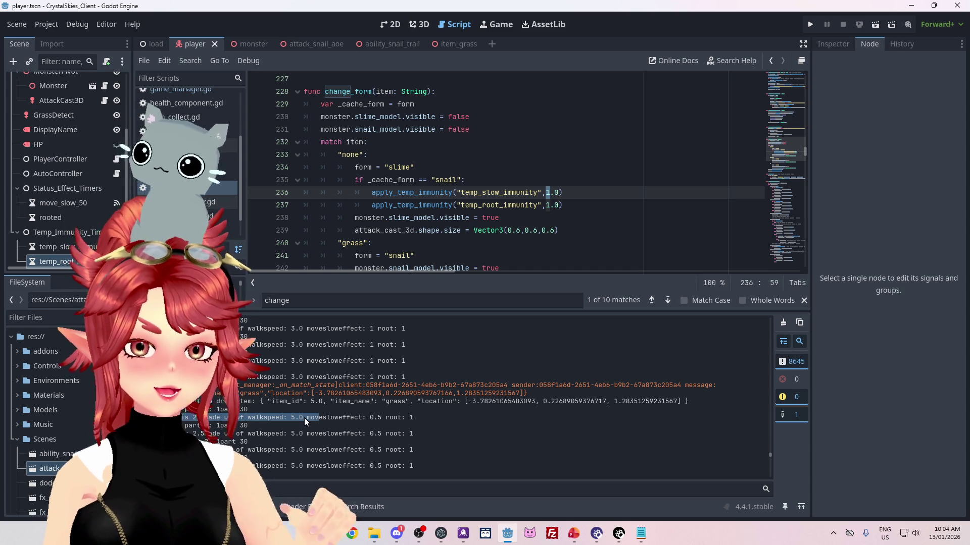
scroll(304, 417, down, 1)
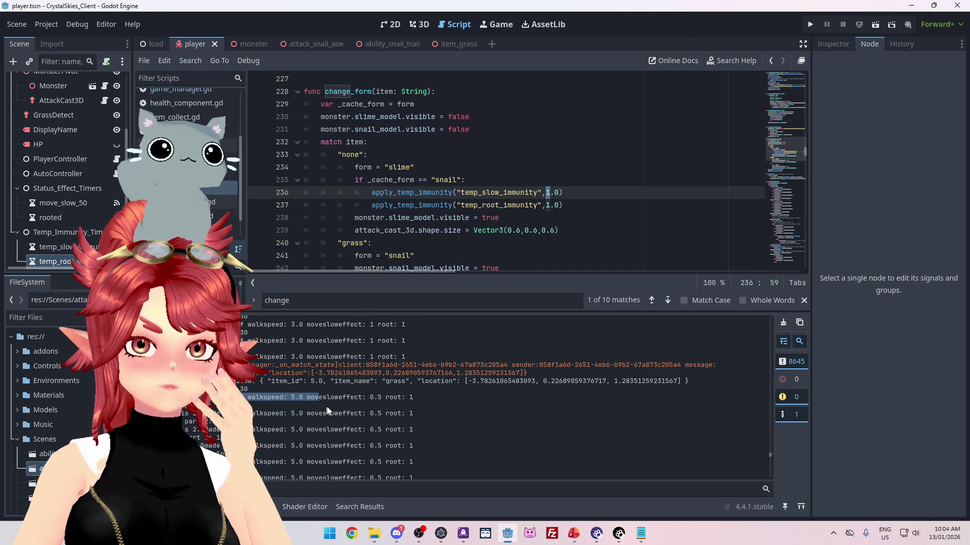
drag(382, 398, 308, 398)
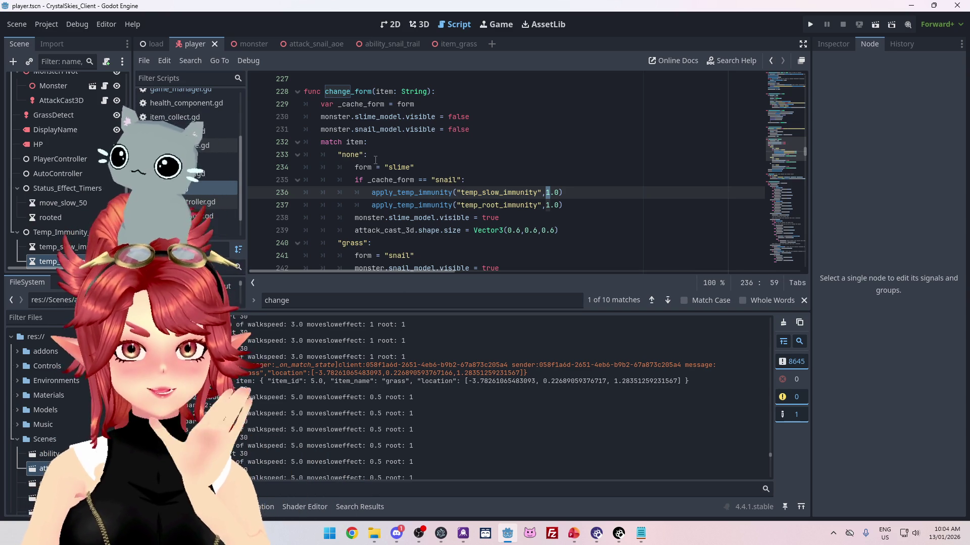
ctrl+click(424, 199)
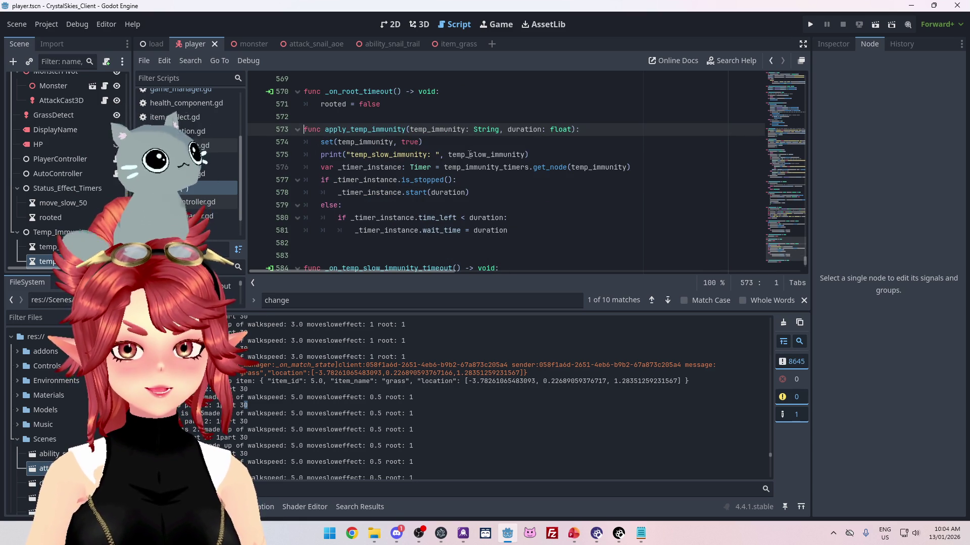
- Run the project and move the slime onto the pink snail trail to test slowing
click(565, 158)
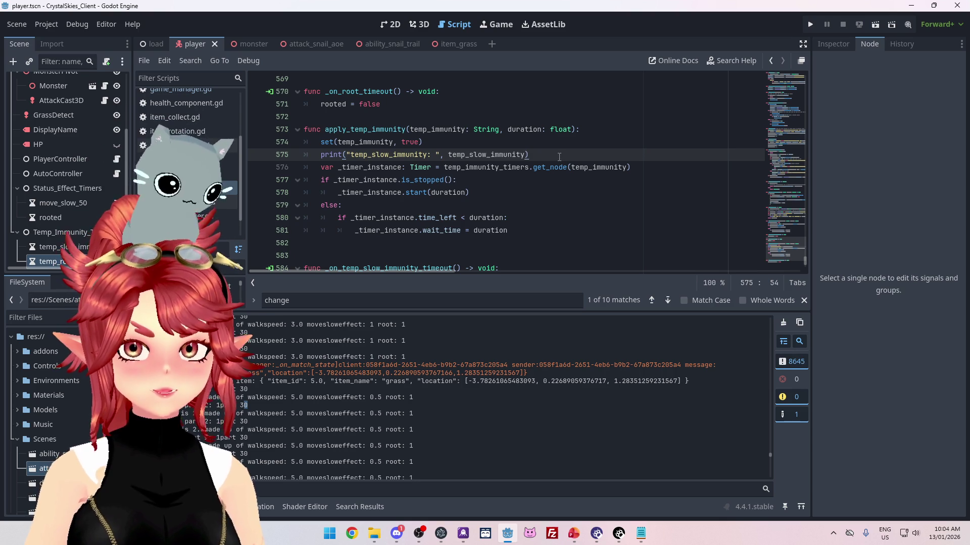
click(811, 24)
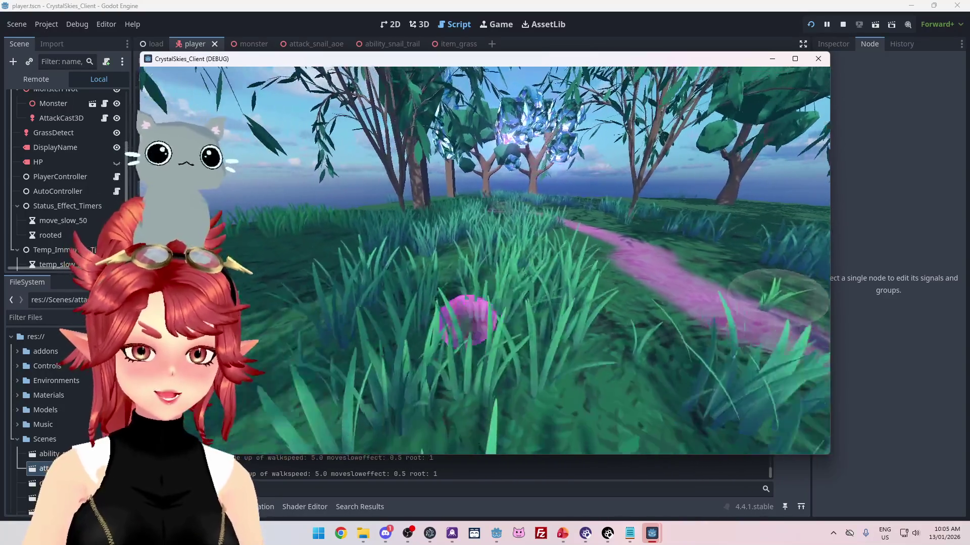
- Leave the test play session and return to player.gd in the Godot editor
key(Escape)
click(518, 471)
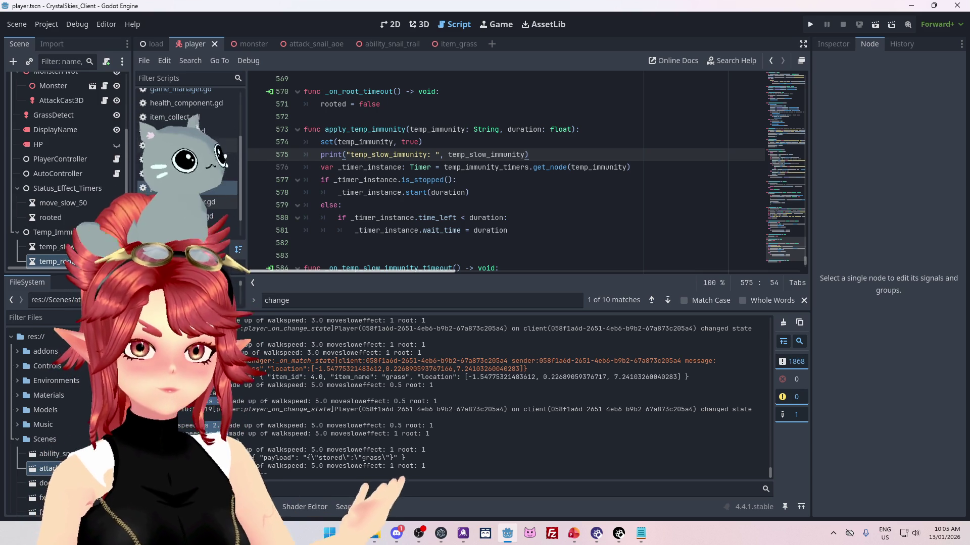
- Check the new walkspeed log lines, then search all project files for apply_temp_immunity
drag(227, 386, 450, 386)
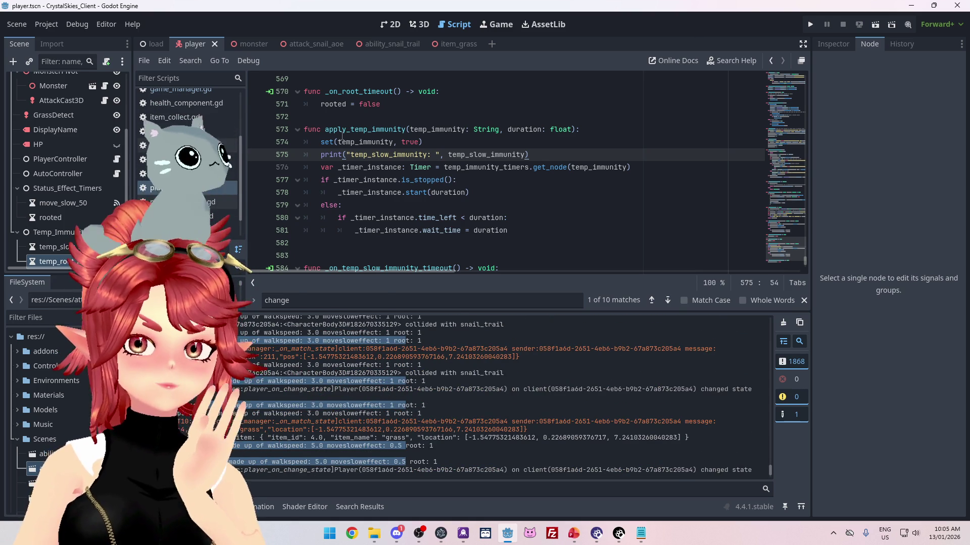
double_click(403, 130)
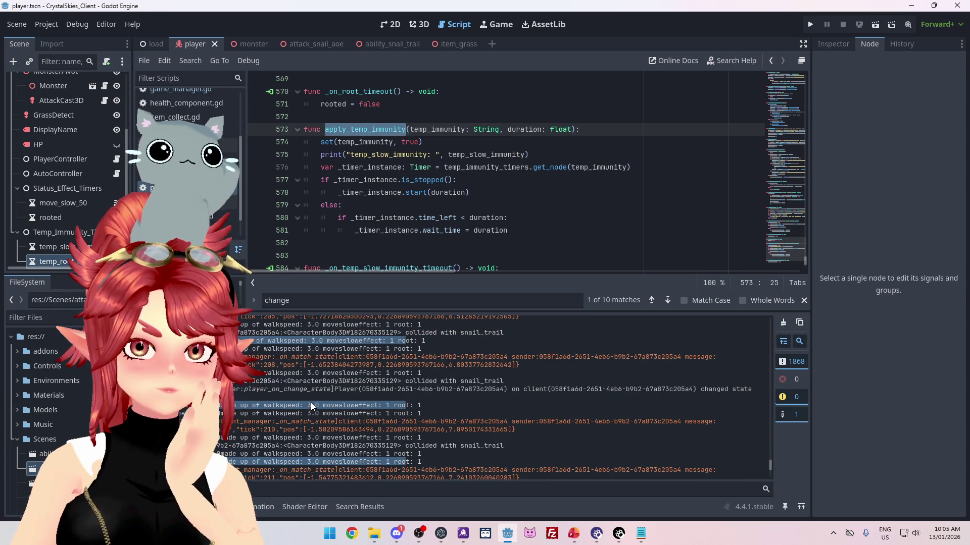
click(347, 141)
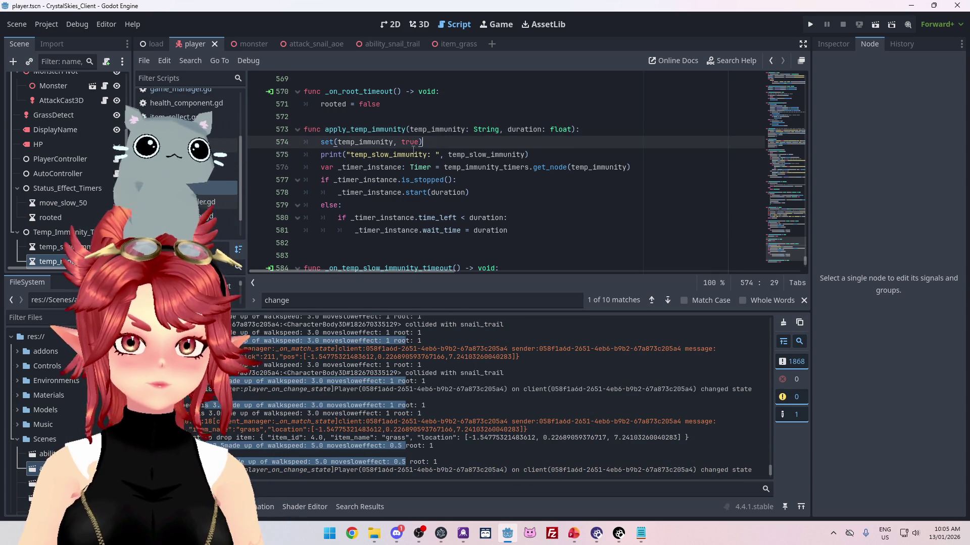
click(383, 155)
mouse_move(324, 129)
mouse_down()
mouse_move(417, 130)
mouse_move(404, 132)
mouse_up()
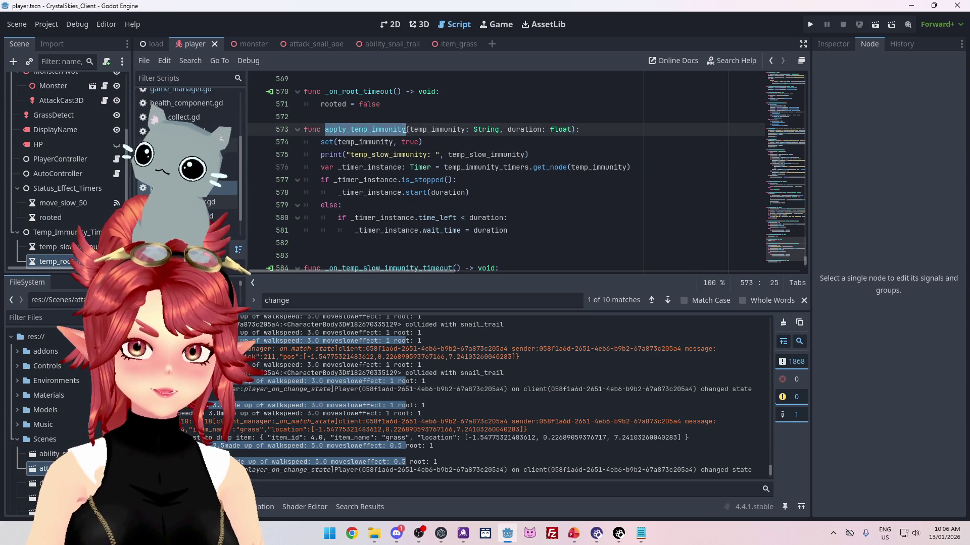
key(ctrl+shift+f)
click(481, 304)
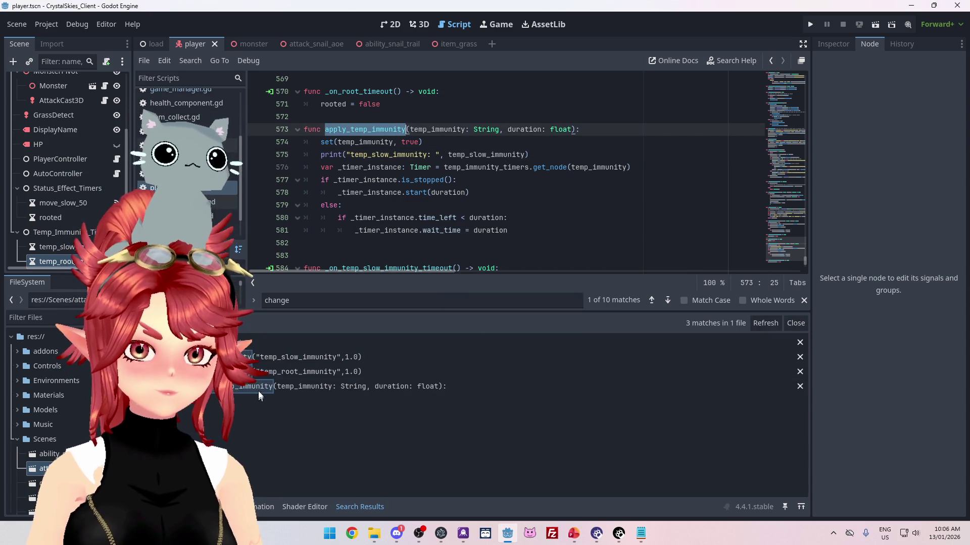
- Jump from the first search result to the temp_slow_immunity call and review the slime and snail form checks
click(286, 356)
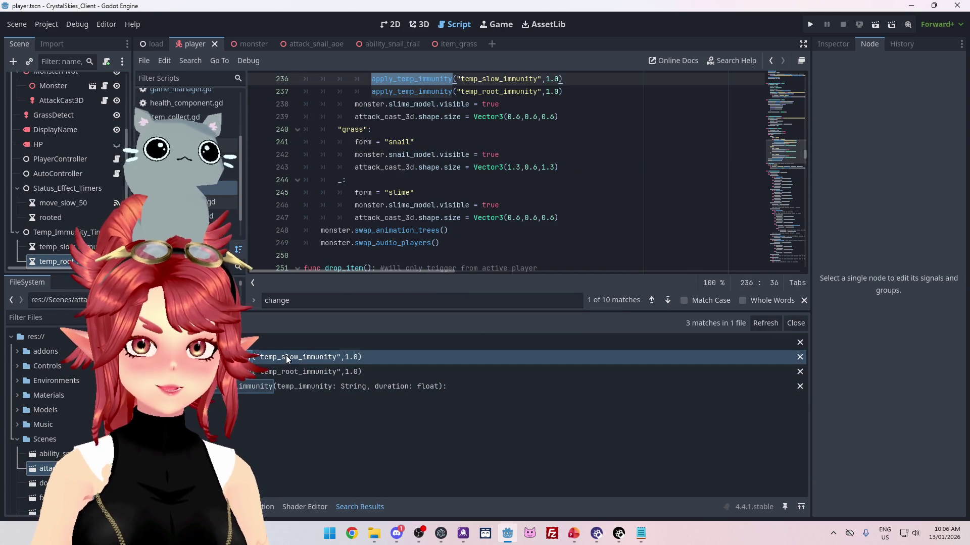
scroll(460, 179, up, 1)
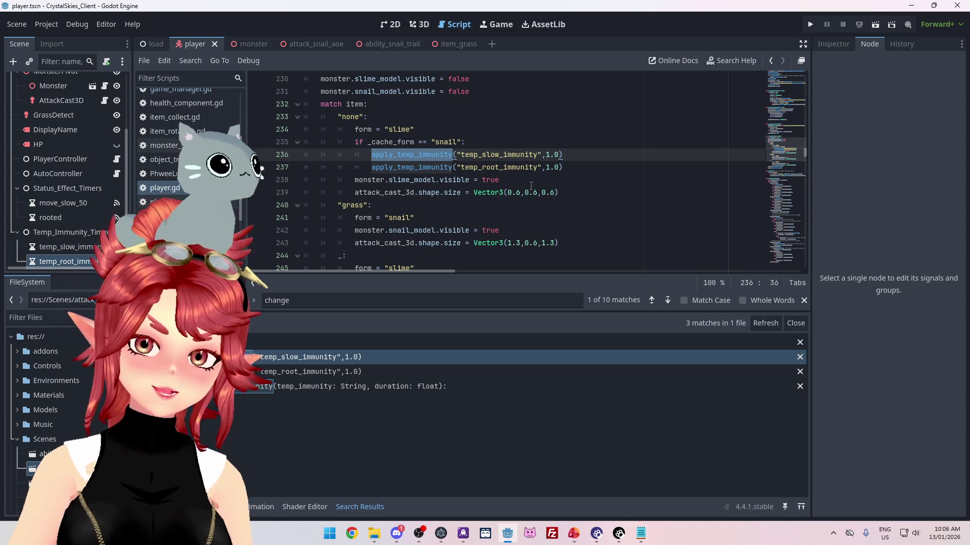
click(427, 130)
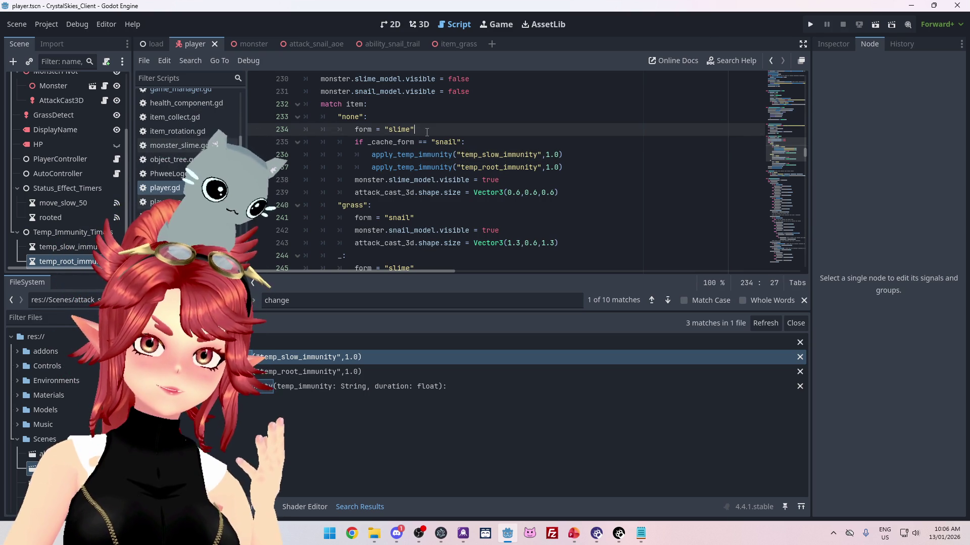
scroll(426, 132, up, 1)
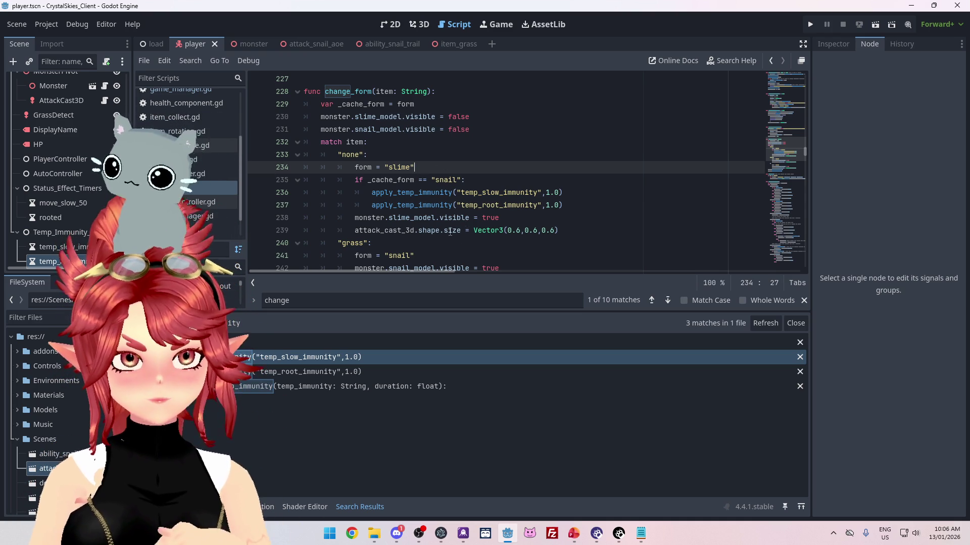
click(356, 180)
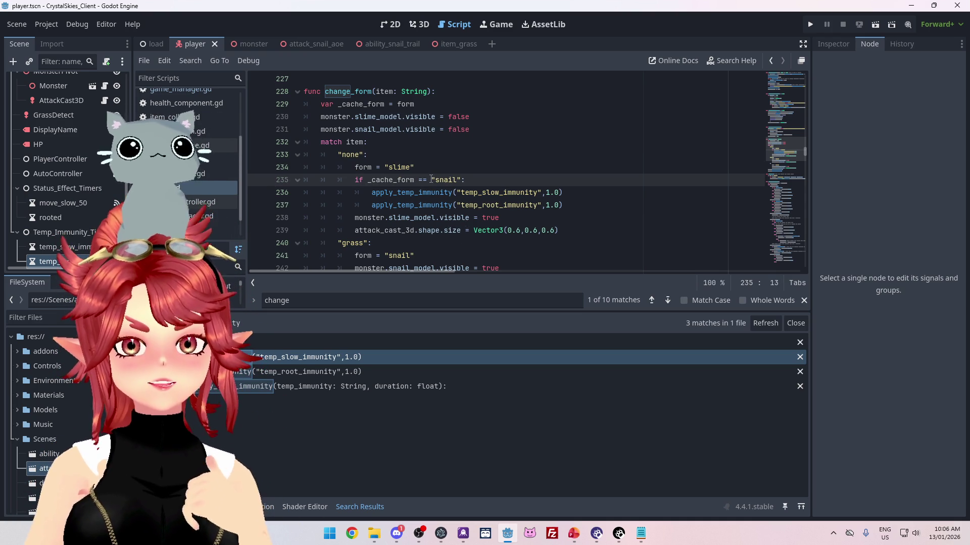
- Put the caret at the end of the var _cache_form = form line 229
mouse_move(406, 104)
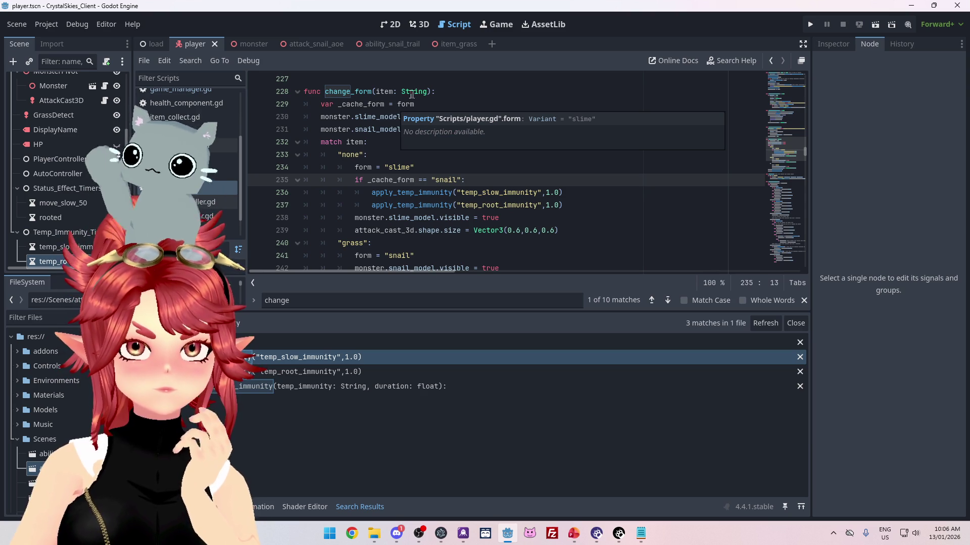
click(408, 104)
double_click(409, 104)
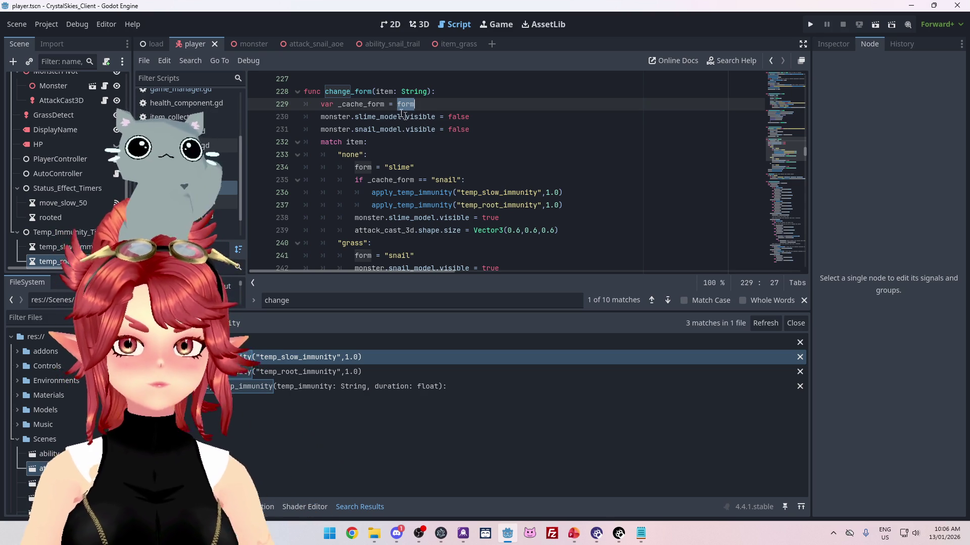
click(421, 103)
- Insert print("current form: ", form) on a new line 230 after the _cache_form line
key(Return)
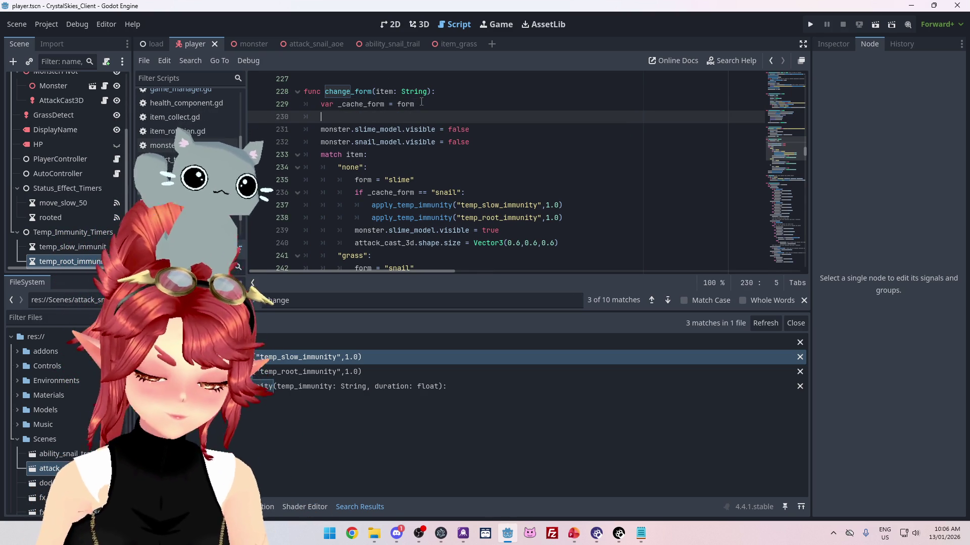
text(print())
text("curre)
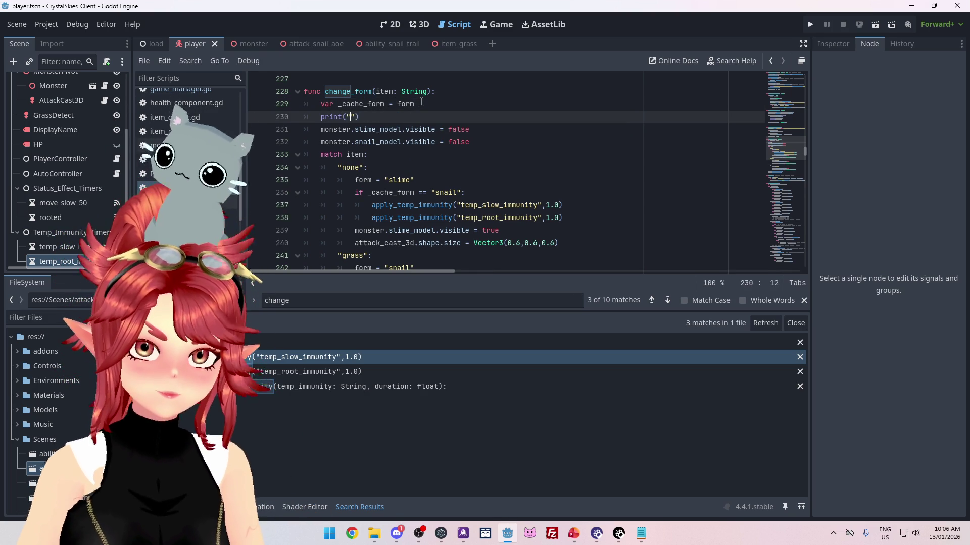
text(nt form: ", )
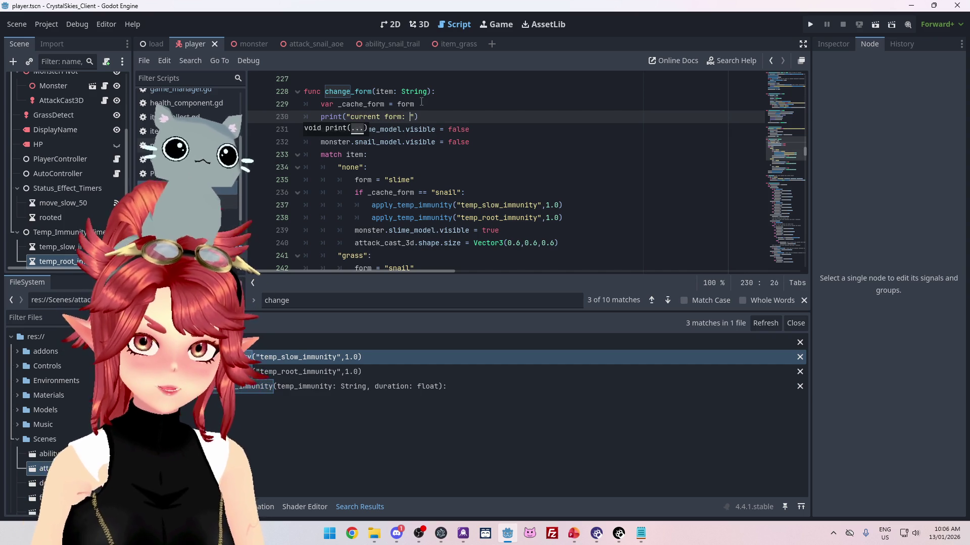
text(form)
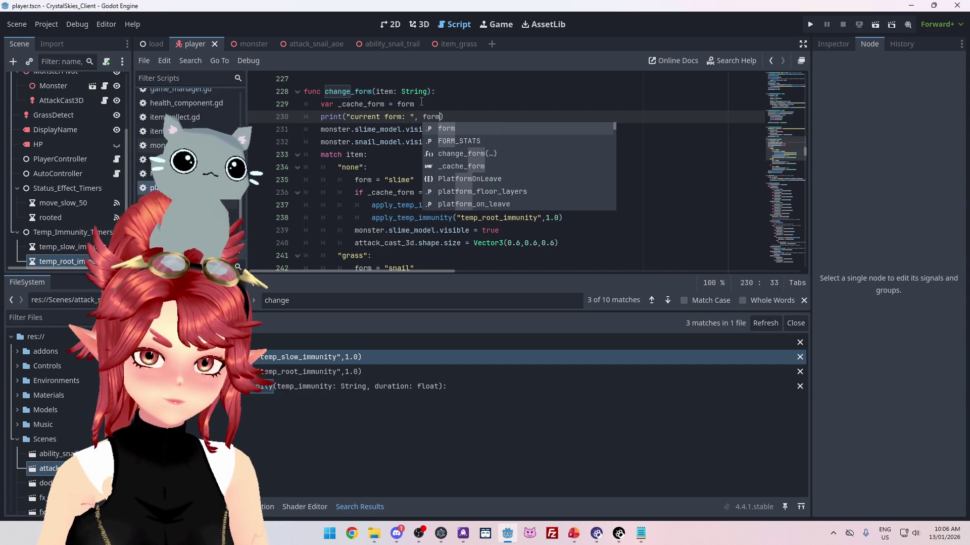
key(Escape)
key(Down)
key(Down)
key(Down)
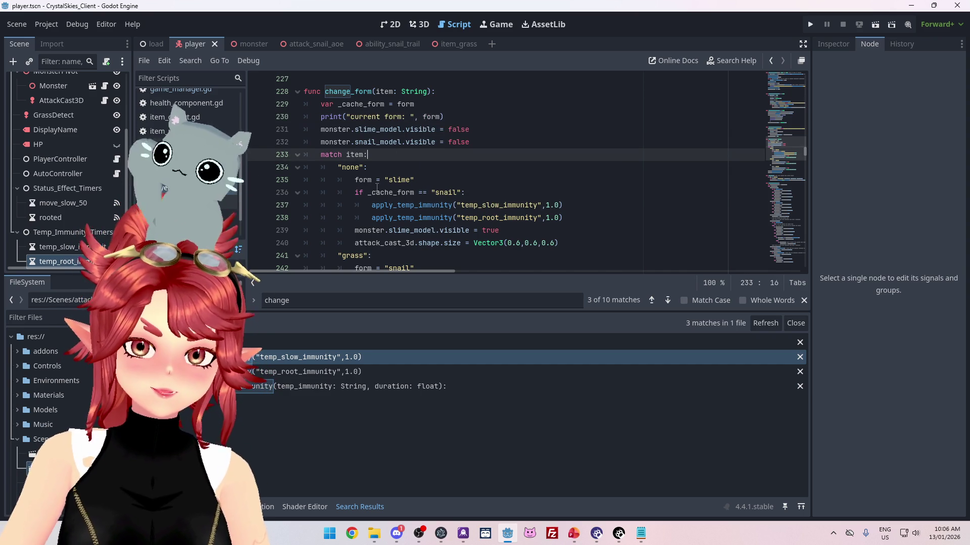
mouse_move(406, 183)
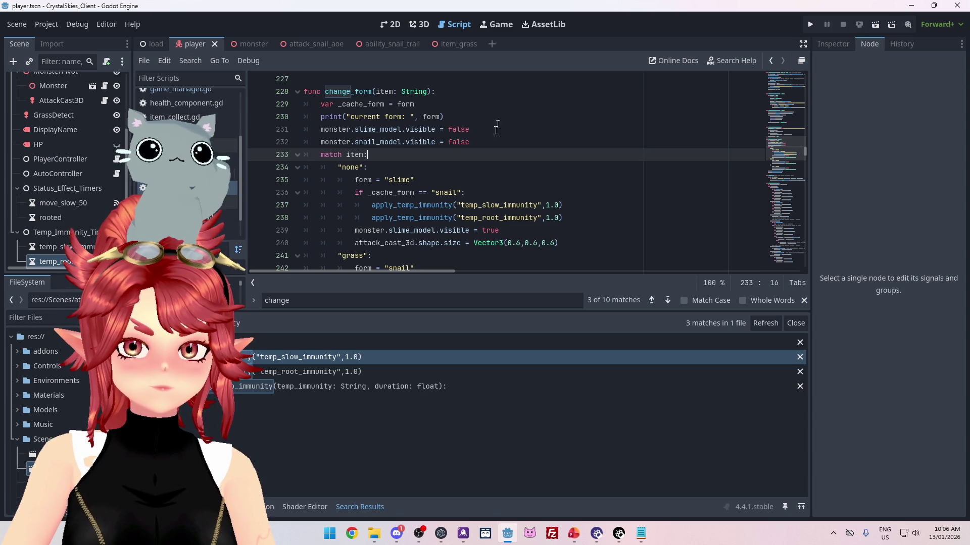
scroll(444, 142, down, 3)
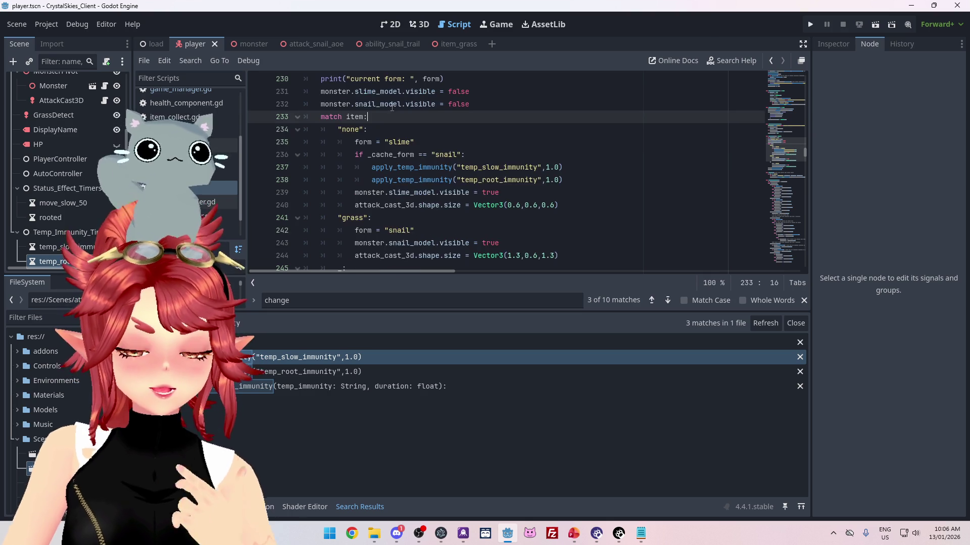
scroll(474, 168, up, 3)
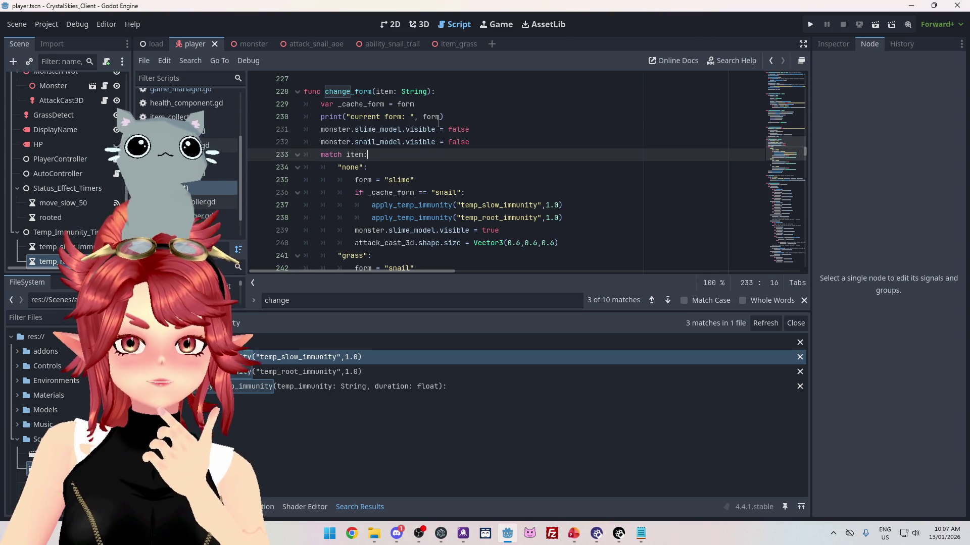
scroll(439, 123, down, 1)
click(359, 141)
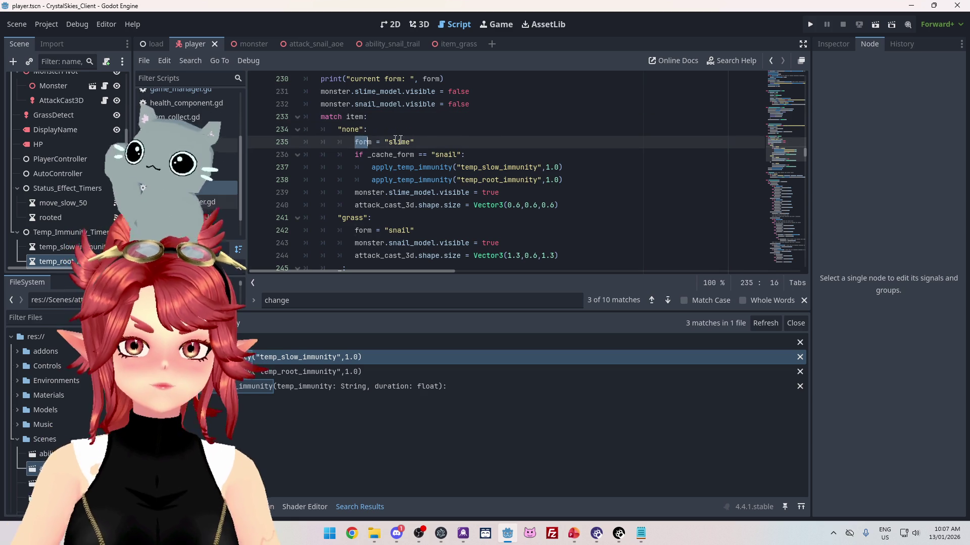
scroll(429, 142, up, 2)
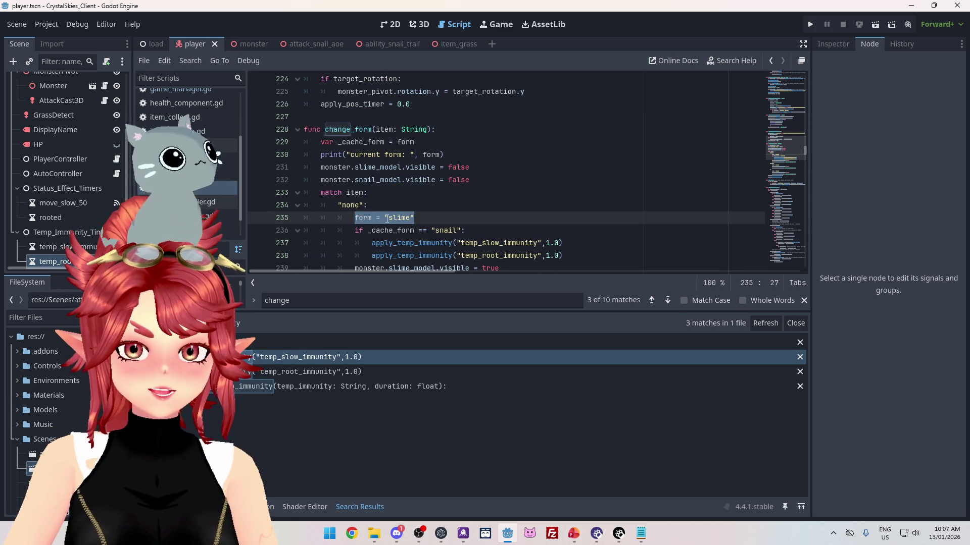
scroll(370, 159, down, 1)
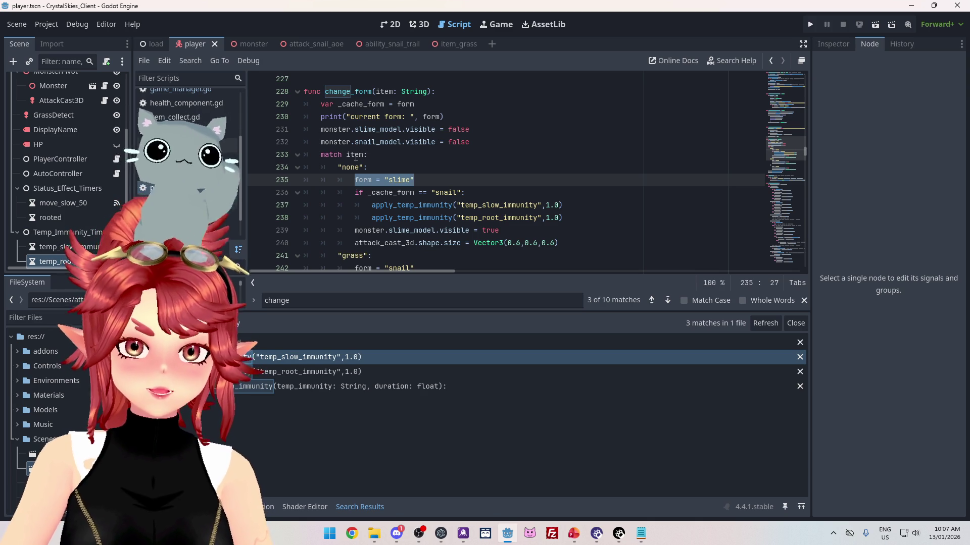
scroll(337, 177, down, 1)
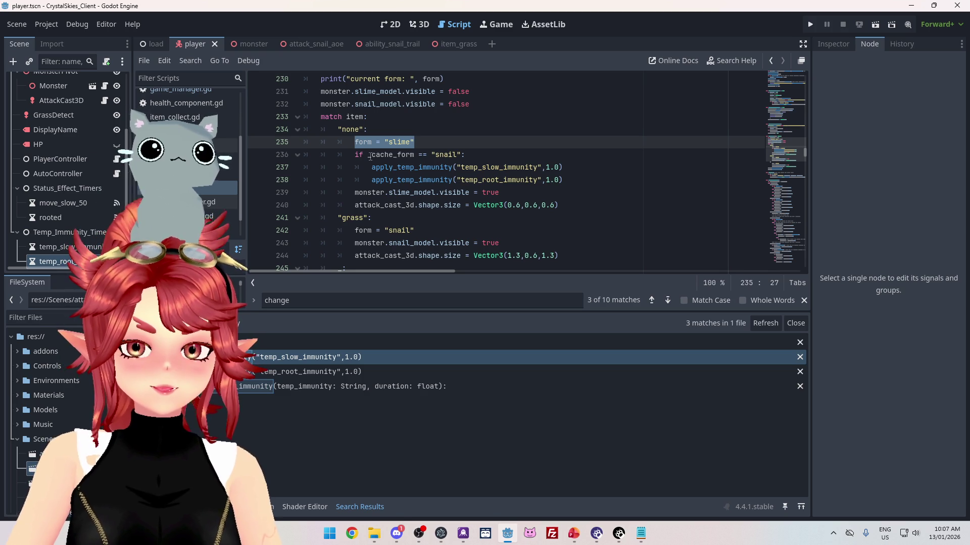
scroll(403, 152, up, 2)
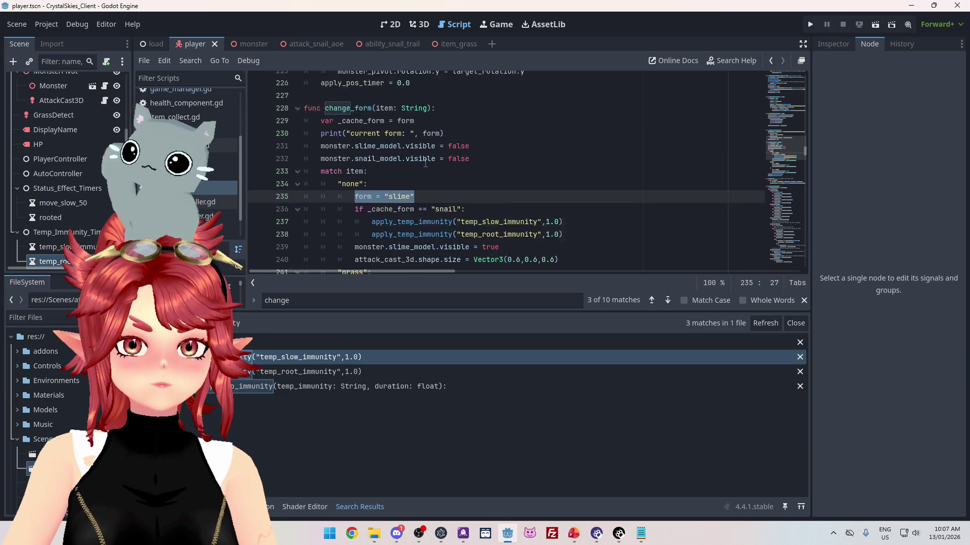
scroll(412, 166, down, 1)
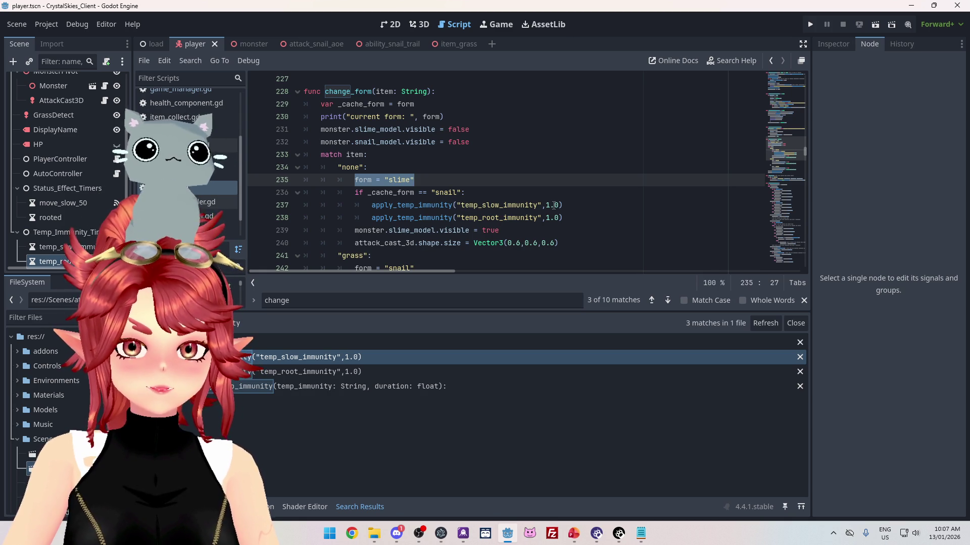
ctrl+click(415, 206)
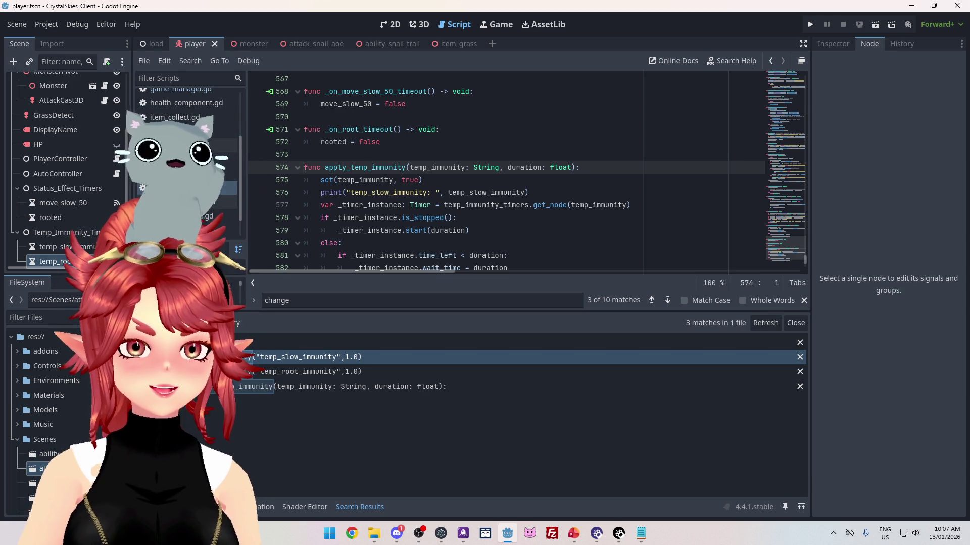
click(304, 355)
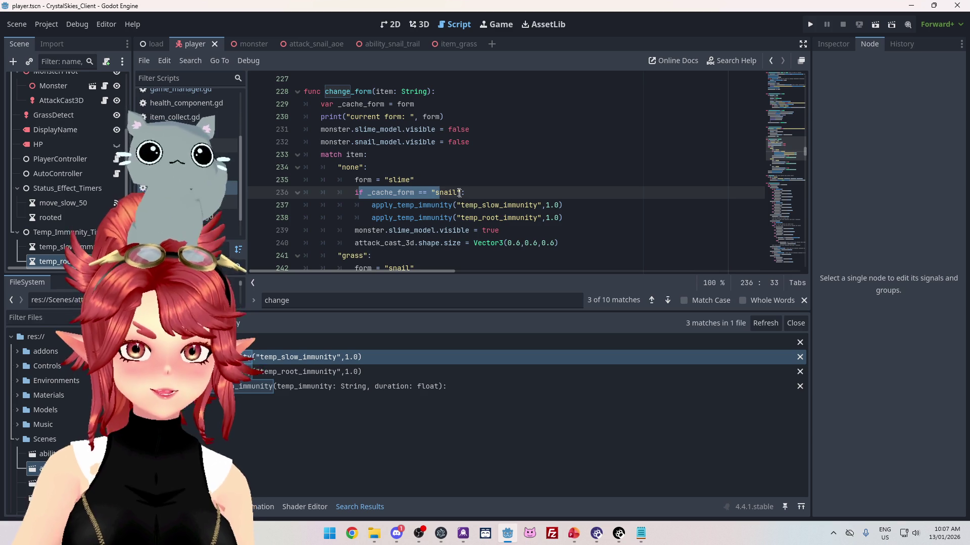
click(407, 192)
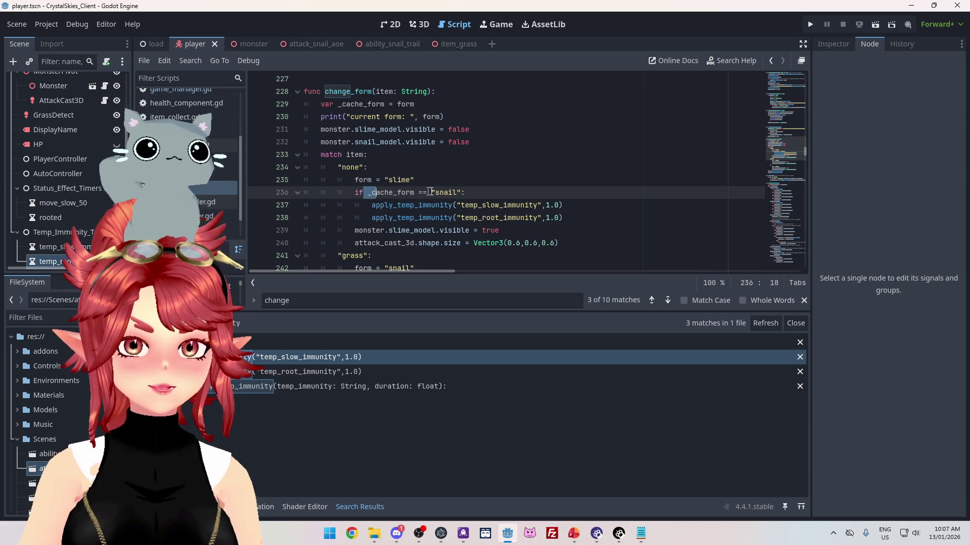
click(457, 205)
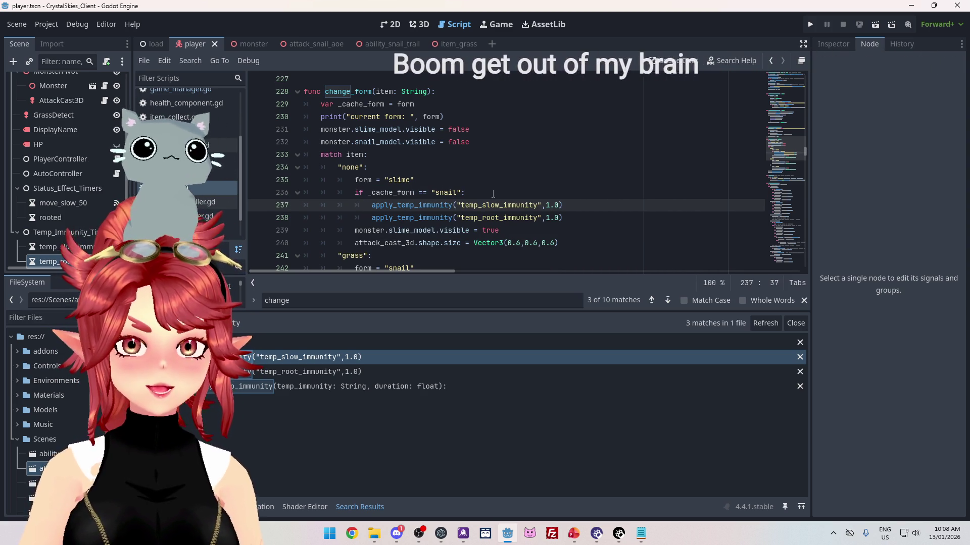
- Move the current form print statement to a new line below form = "slime"
drag(444, 116, 344, 118)
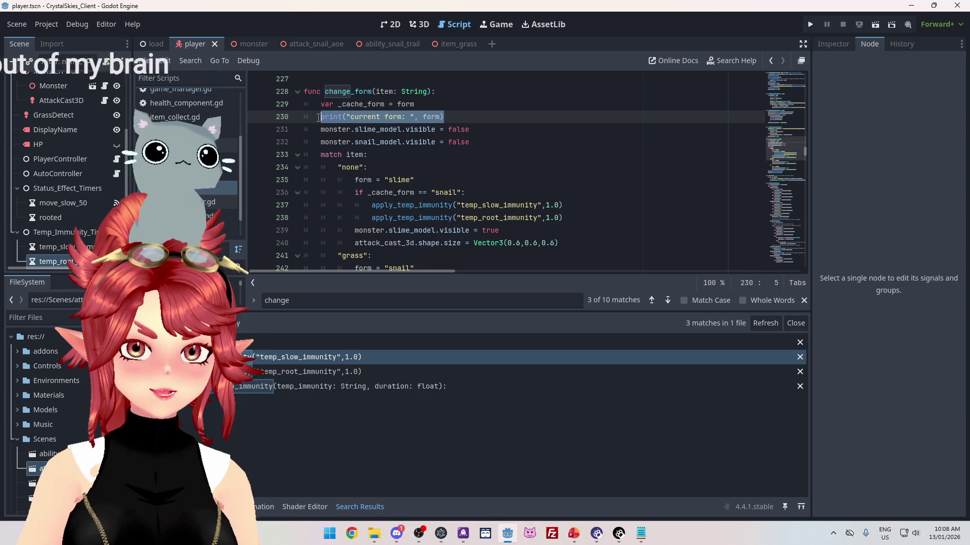
key(BackSpace)
key(BackSpace)
key(BackSpace)
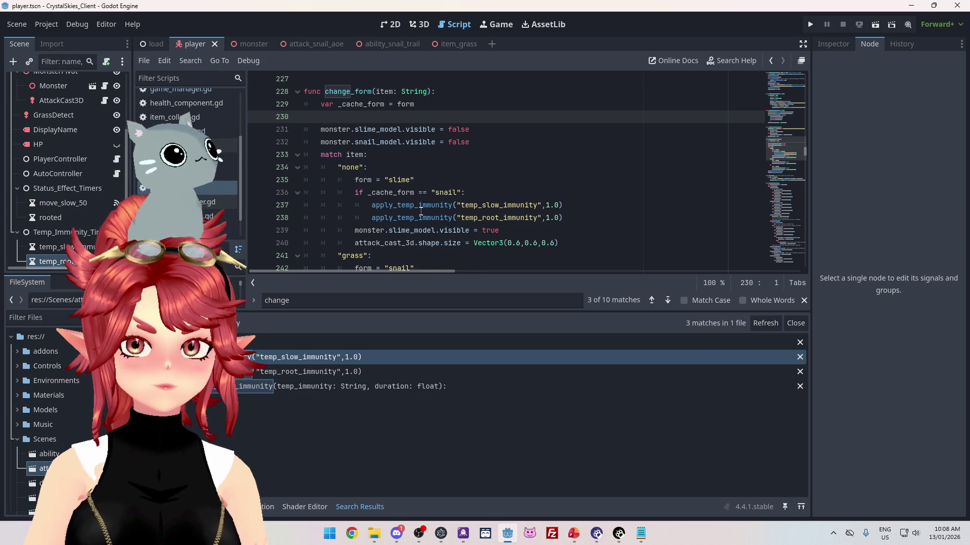
key(BackSpace)
click(455, 168)
key(Return)
text(print("current form: ", form))
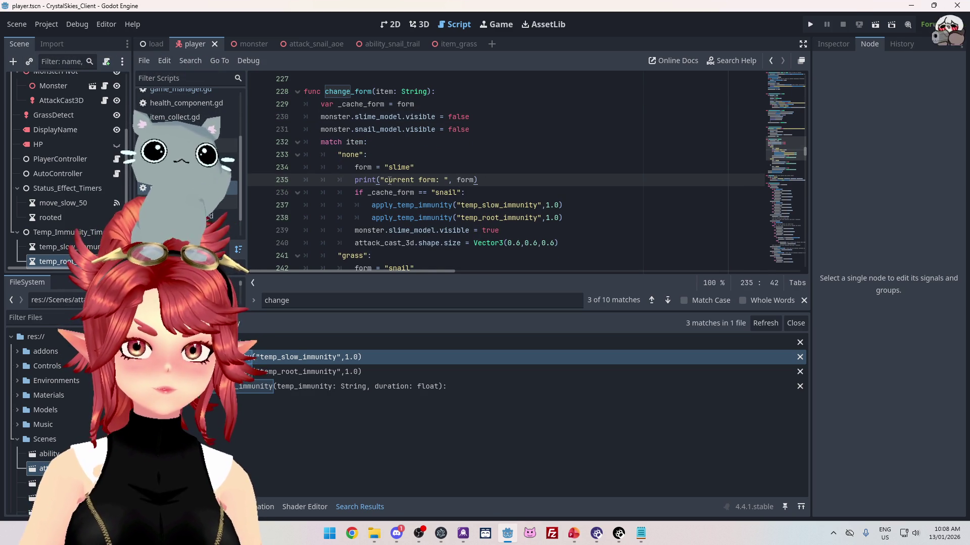
- Change the print to label 'cache form: ' with _cache_form, save player.gd and run the project
drag(386, 180, 418, 177)
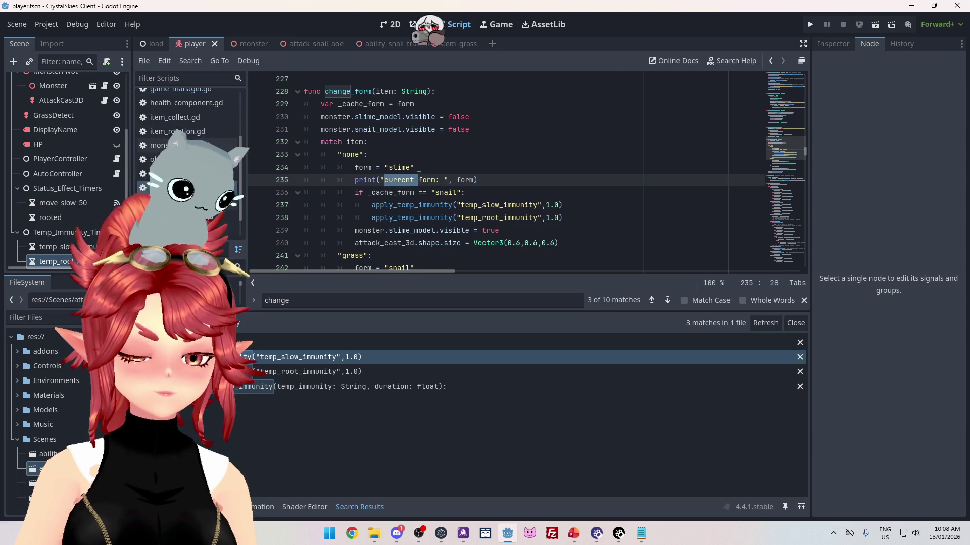
text(cach)
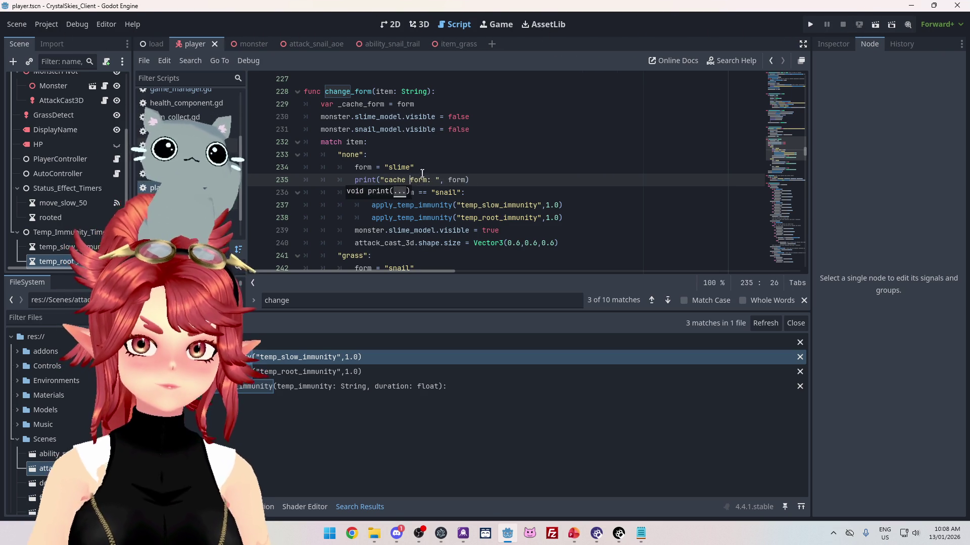
click(510, 194)
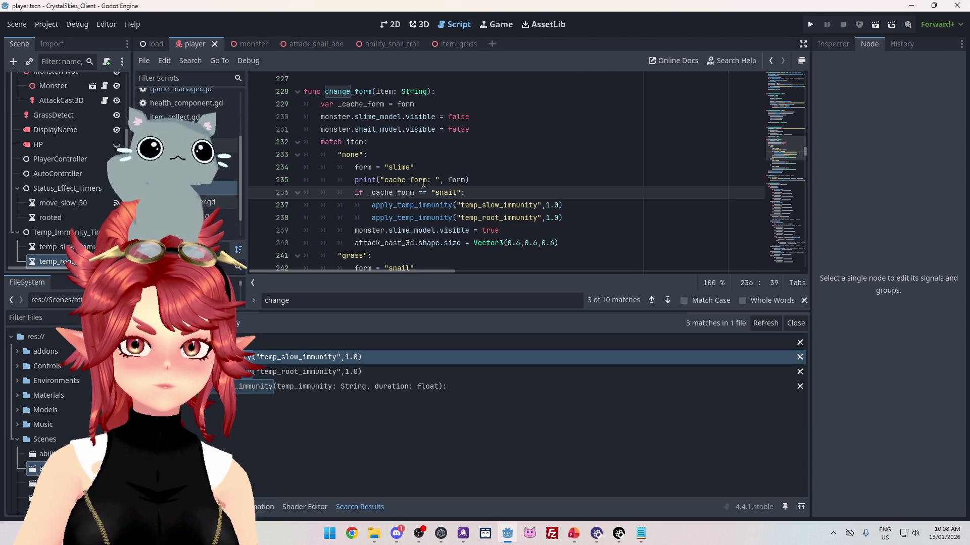
click(340, 105)
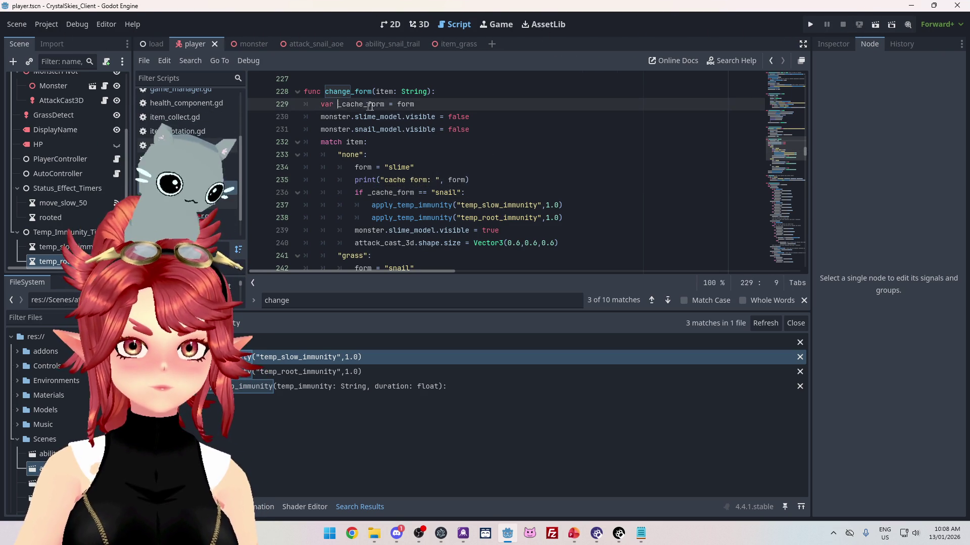
click(449, 181)
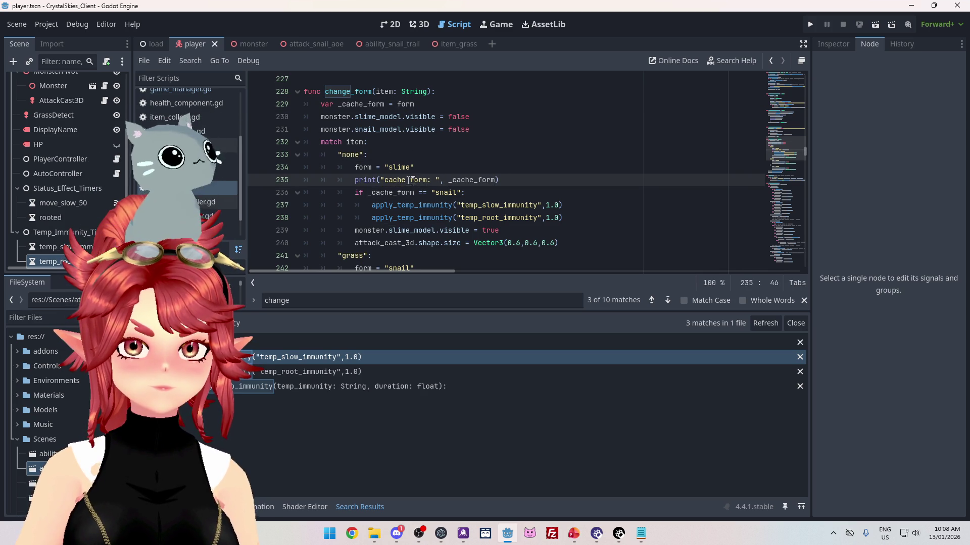
click(490, 192)
key(ctrl+s)
click(810, 23)
text(Phwee)
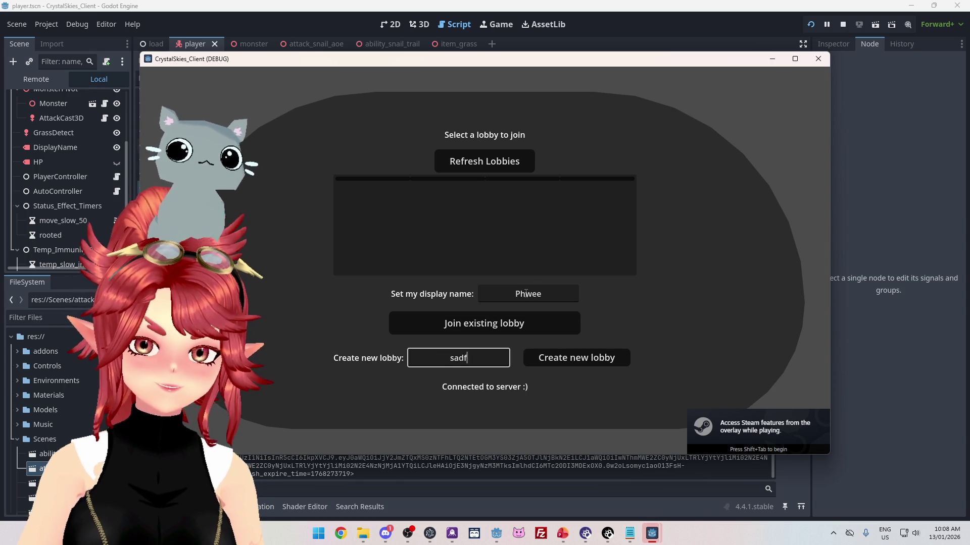
- Create a lobby named 'sadfsdfdsf', walk onto the snail trail, then stop the game from the in-game menu
text(sadfsdfdsf)
click(560, 360)
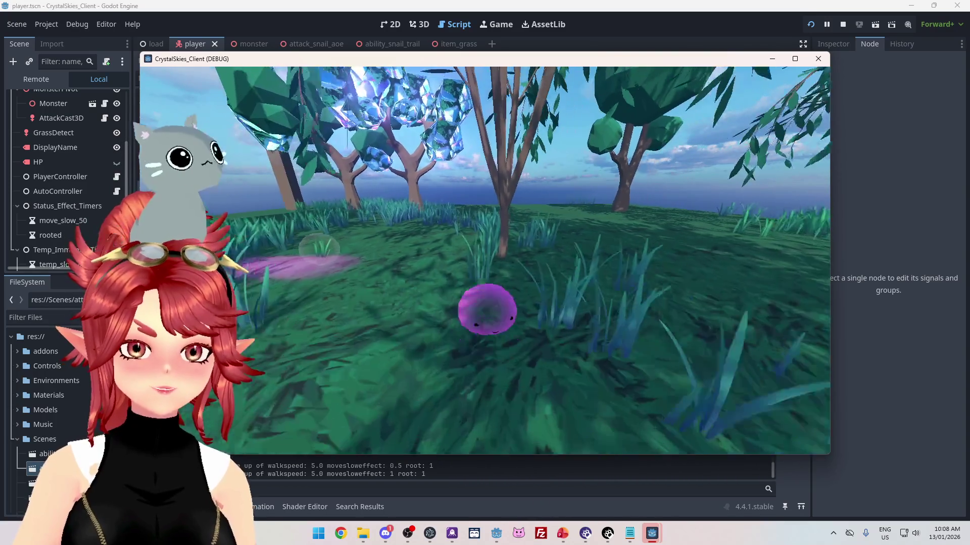
key(Escape)
click(842, 24)
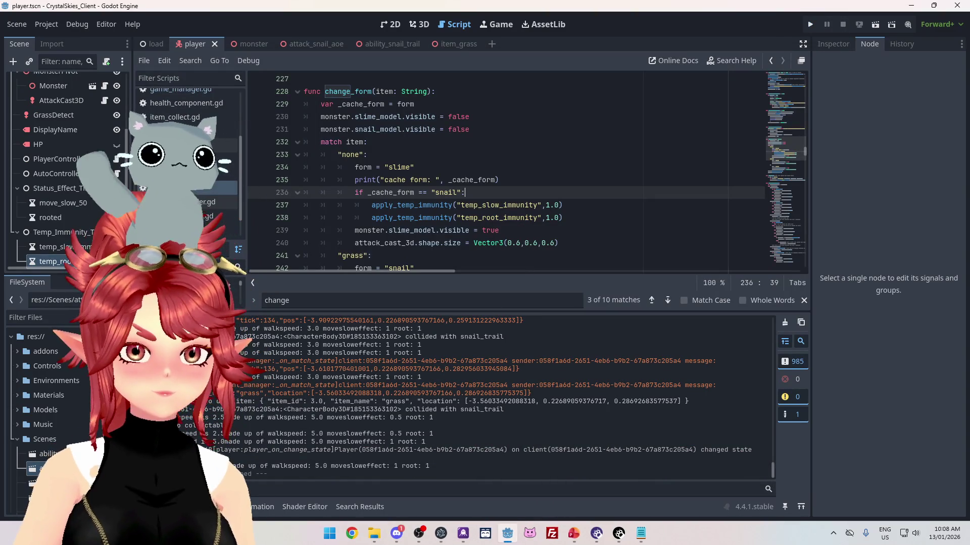
drag(233, 401, 325, 401)
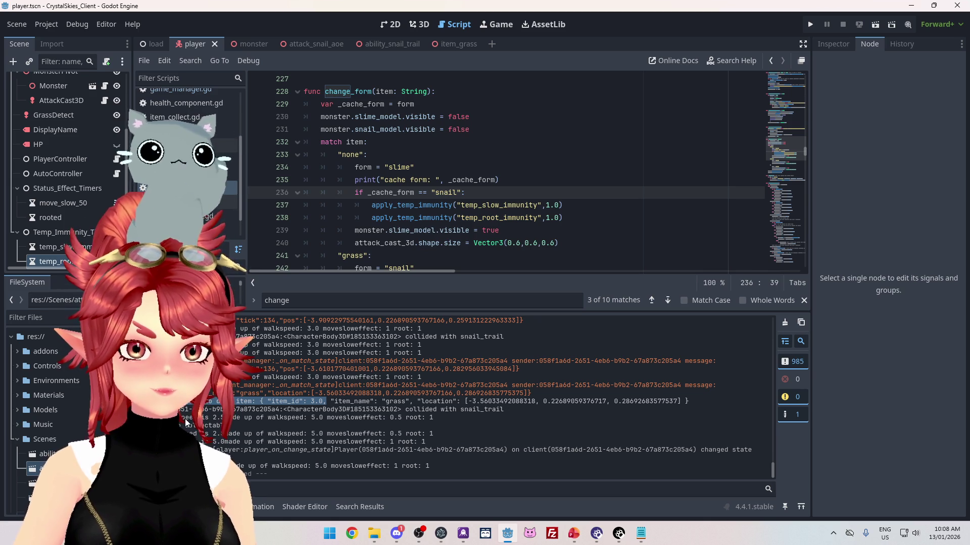
mouse_move(510, 412)
mouse_down()
mouse_move(207, 418)
mouse_move(401, 417)
mouse_up()
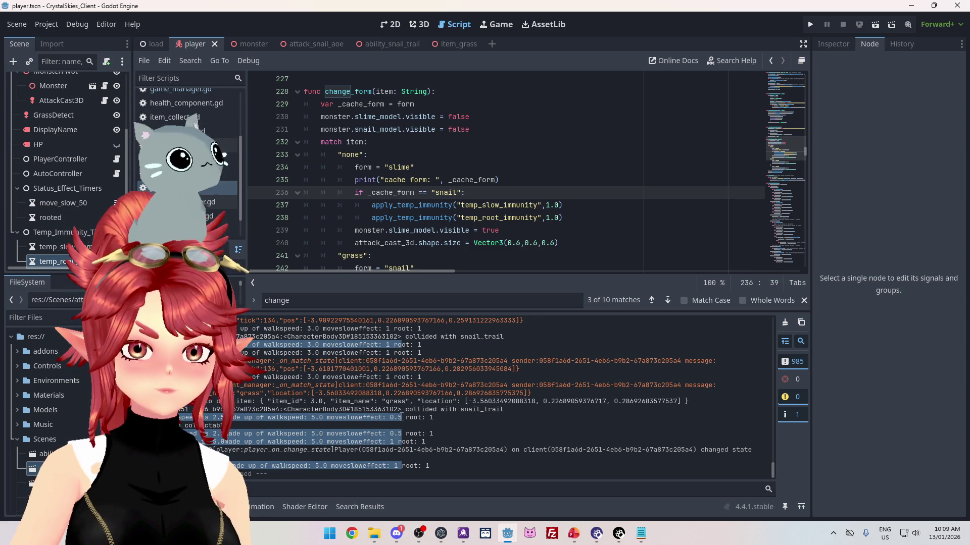
click(355, 180)
drag(369, 181, 505, 179)
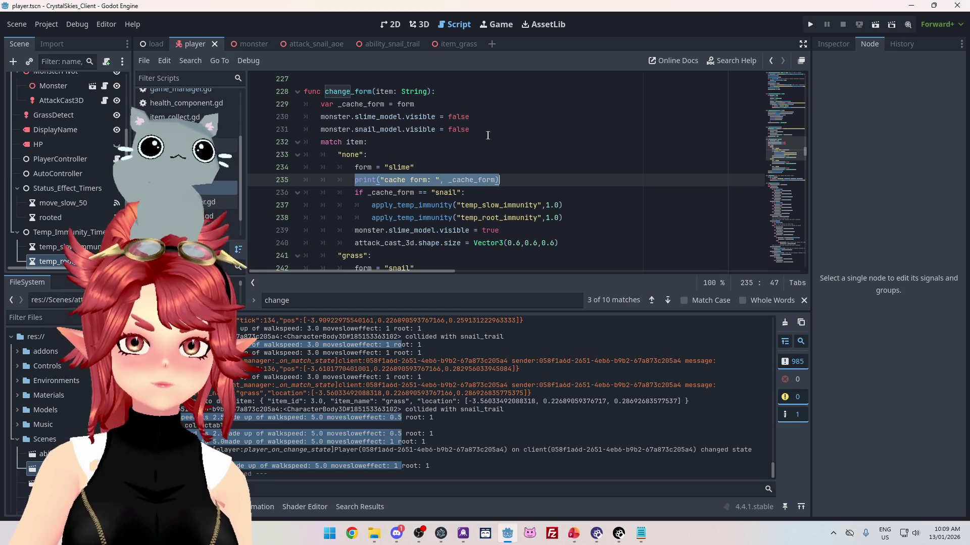
- Add print("held item:", item) as line 232 in change_form, then search all scripts for change_form
click(494, 130)
key(Return)
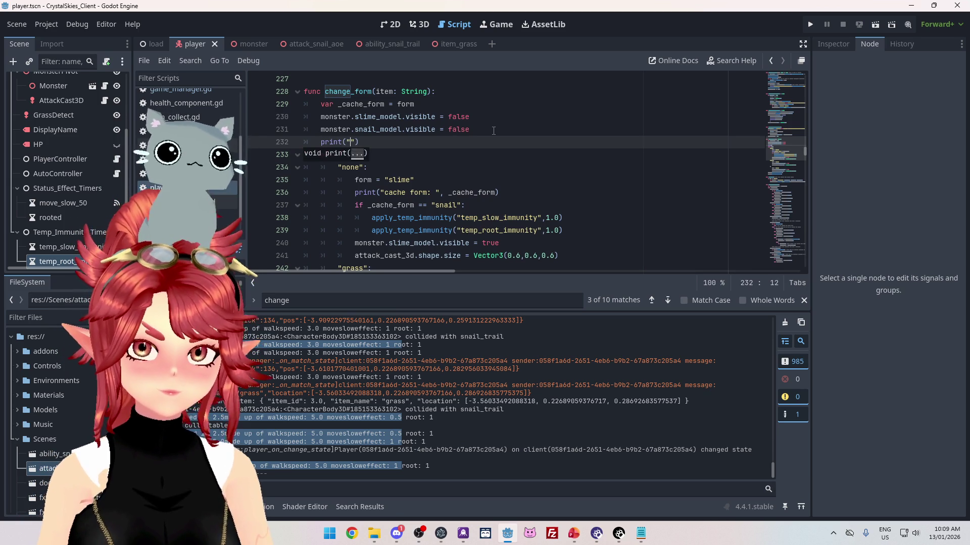
text(eld item:)
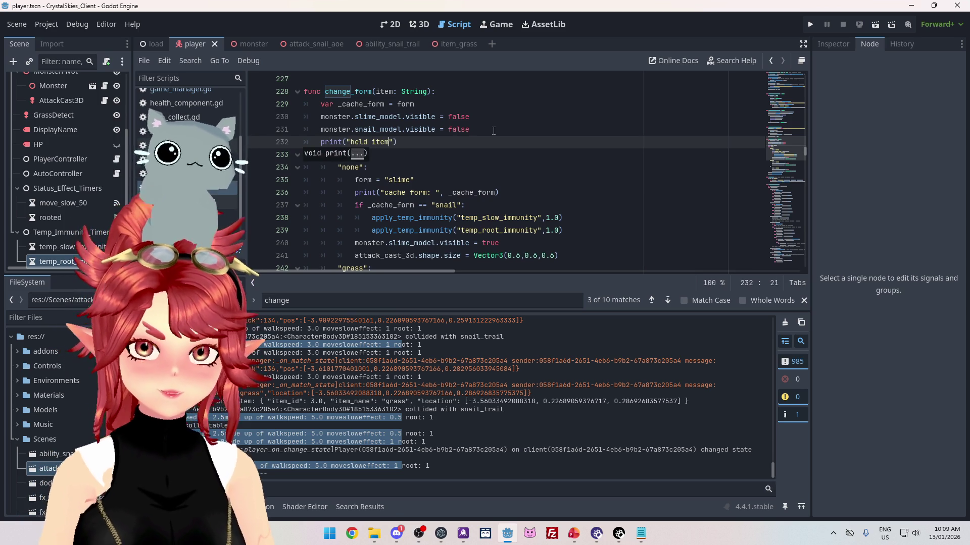
text(",)
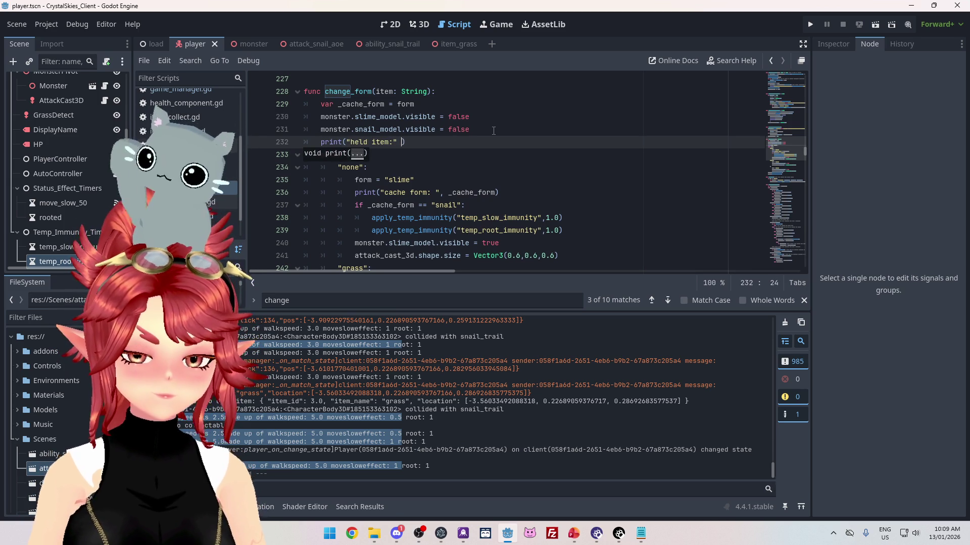
text( item)
click(468, 116)
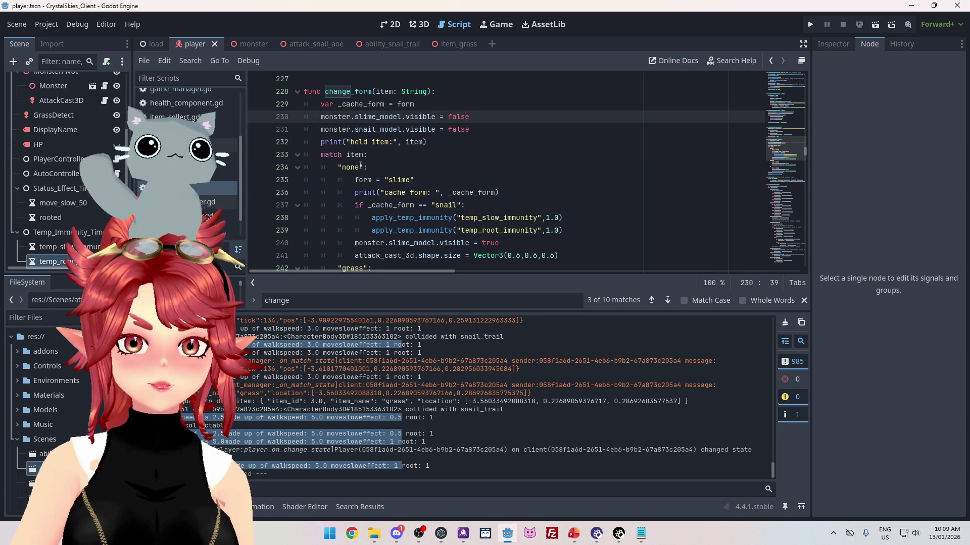
drag(324, 92, 369, 92)
key(ctrl+shift+f)
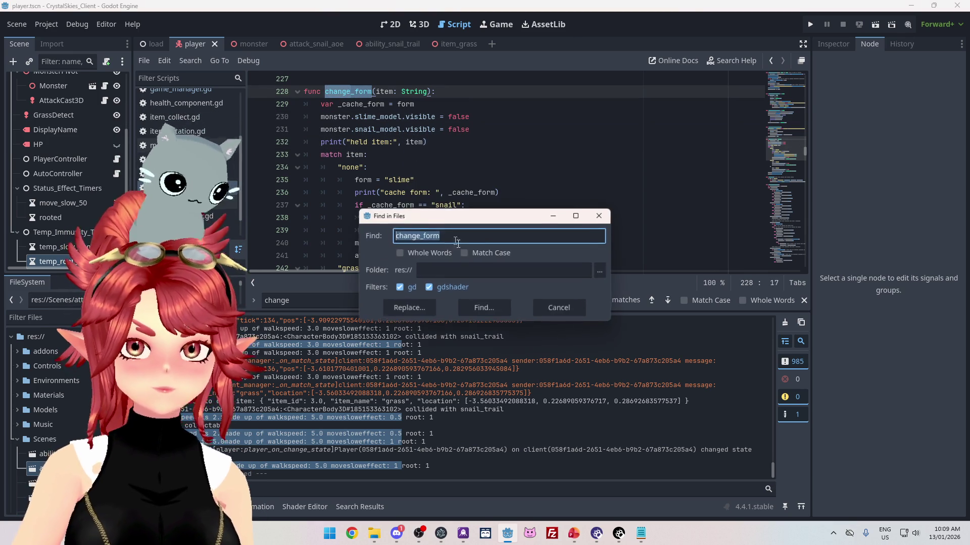
- Change the change_form("None") call in game_manager.gd to pass lowercase "none"
click(479, 307)
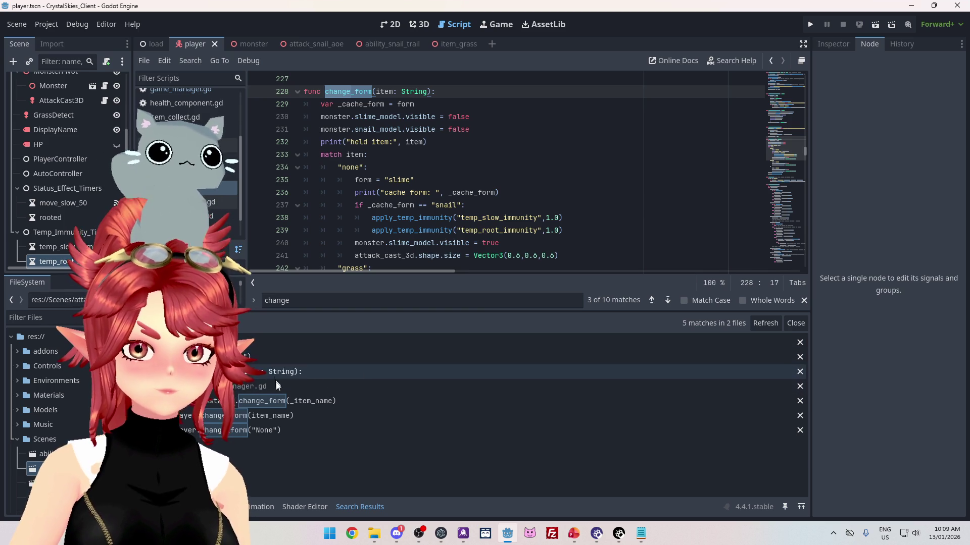
click(308, 433)
scroll(418, 134, up, 8)
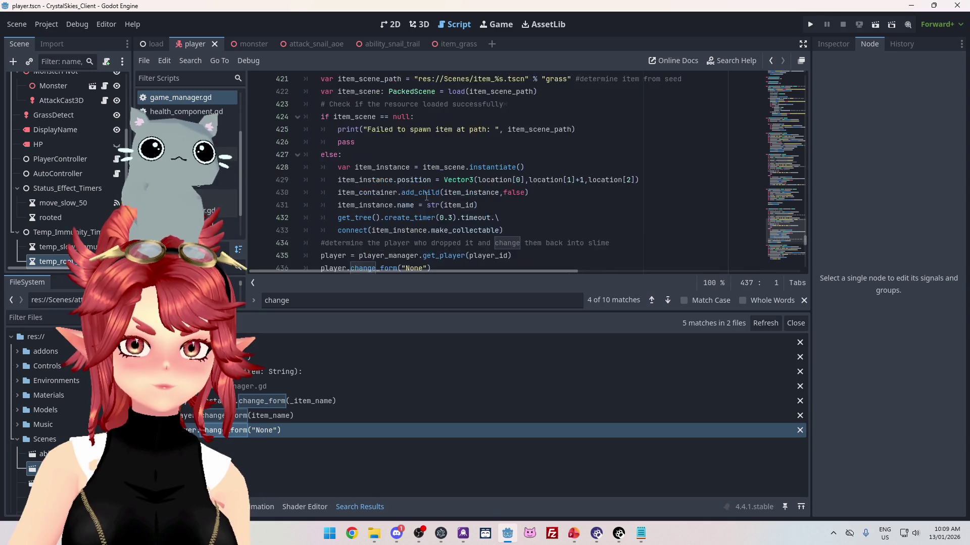
scroll(425, 194, down, 4)
scroll(426, 195, down, 2)
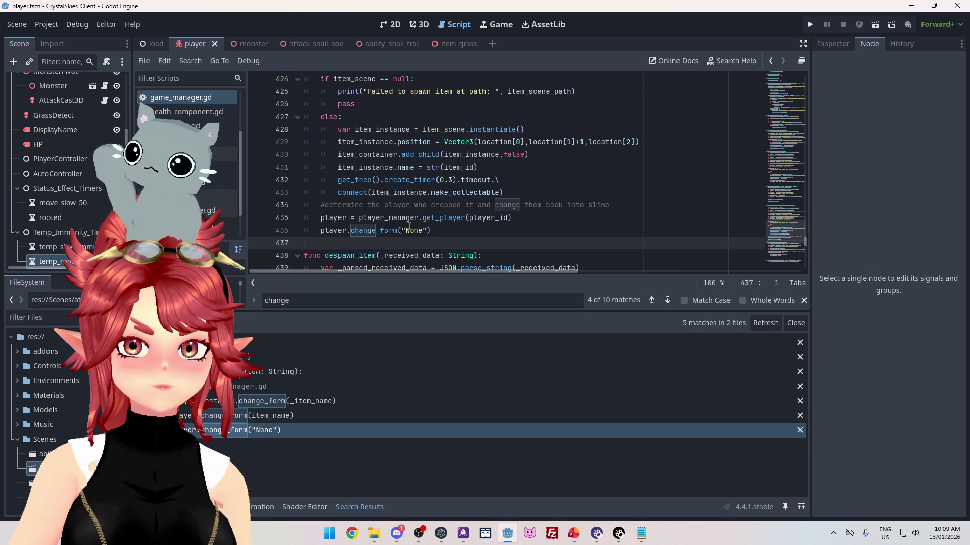
click(411, 230)
key(BackSpace)
text(n)
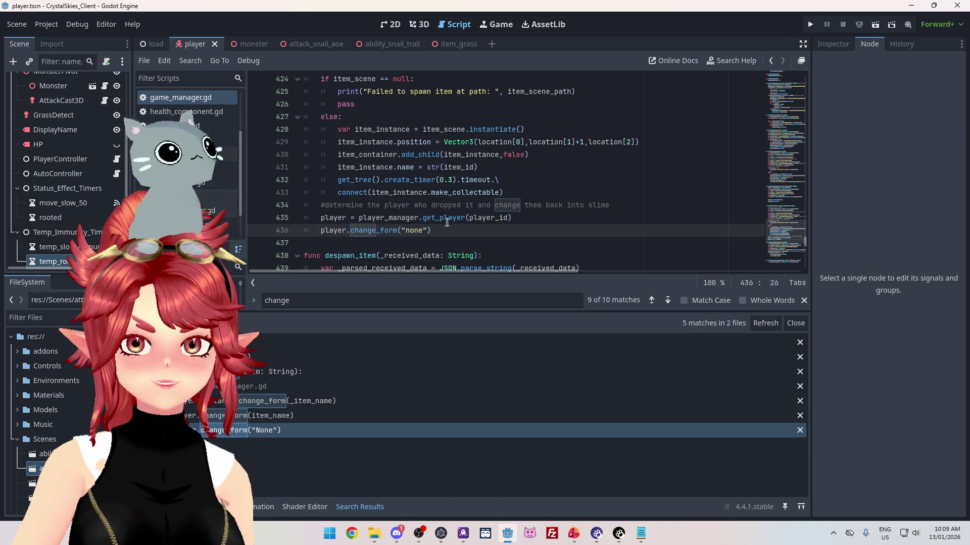
click(455, 205)
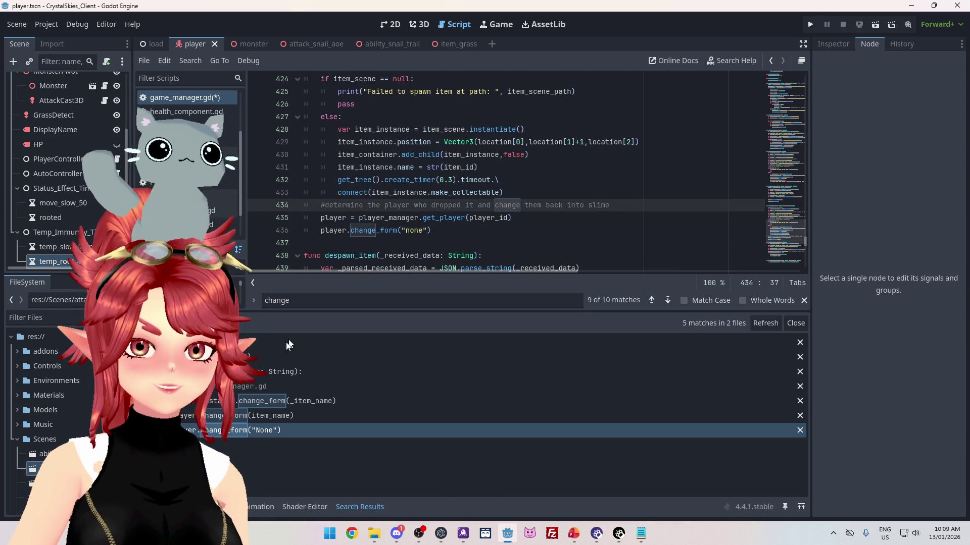
- Make player.gd's _ready call change_form("none") on line 170, save both scripts, and run the project
click(259, 358)
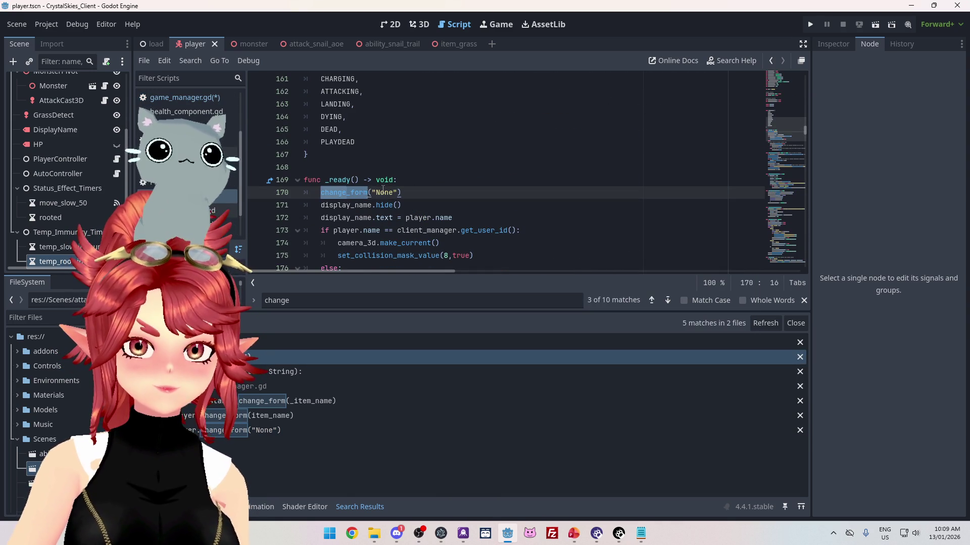
click(382, 192)
key(BackSpace)
text(n)
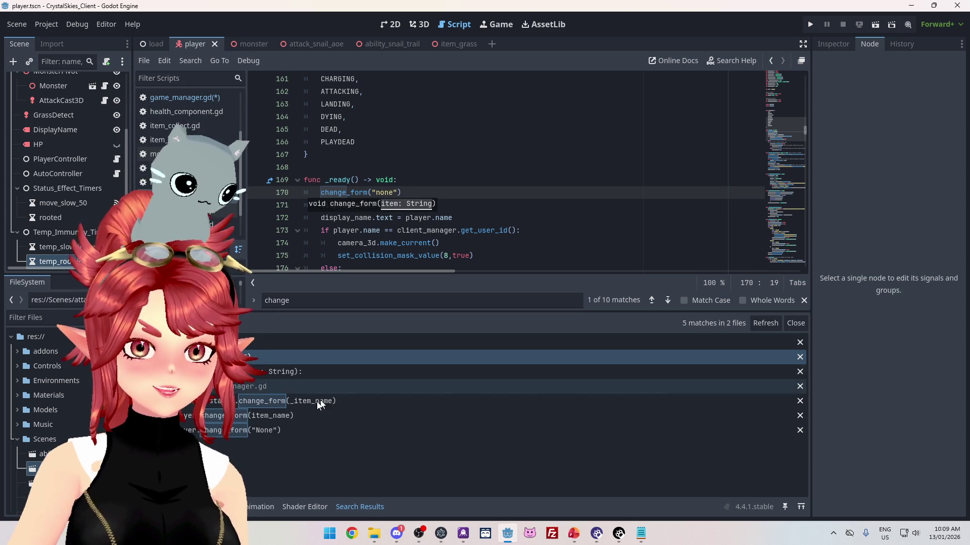
click(505, 242)
key(ctrl+s)
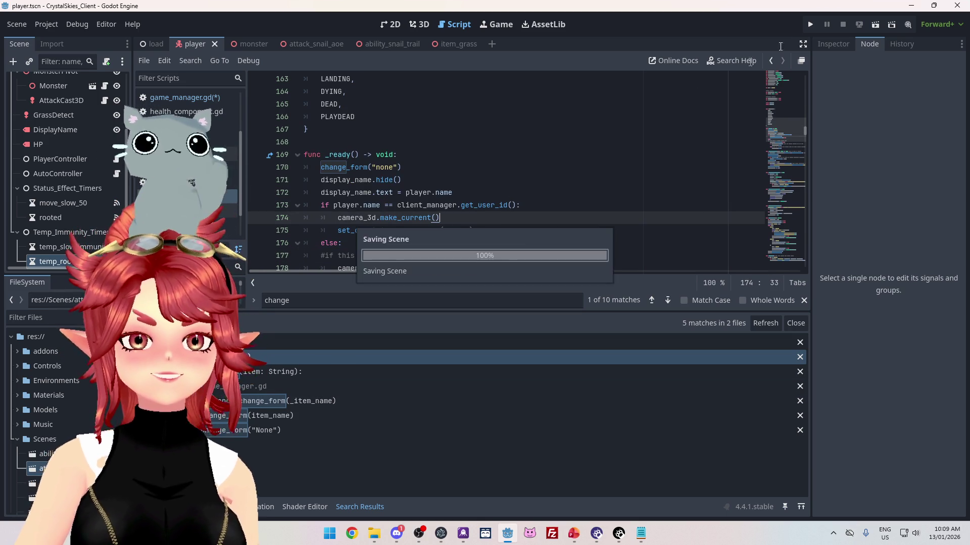
click(810, 25)
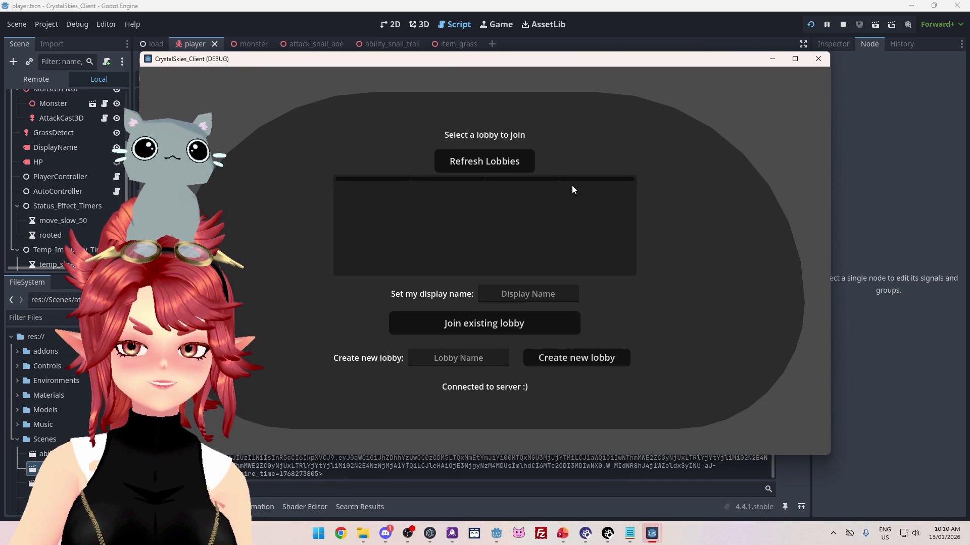
- Host a lobby named 'sdfsdf' under a display name, walk through the snail trail, then open Host Settings
click(530, 294)
text(Phwee)
key(Tab)
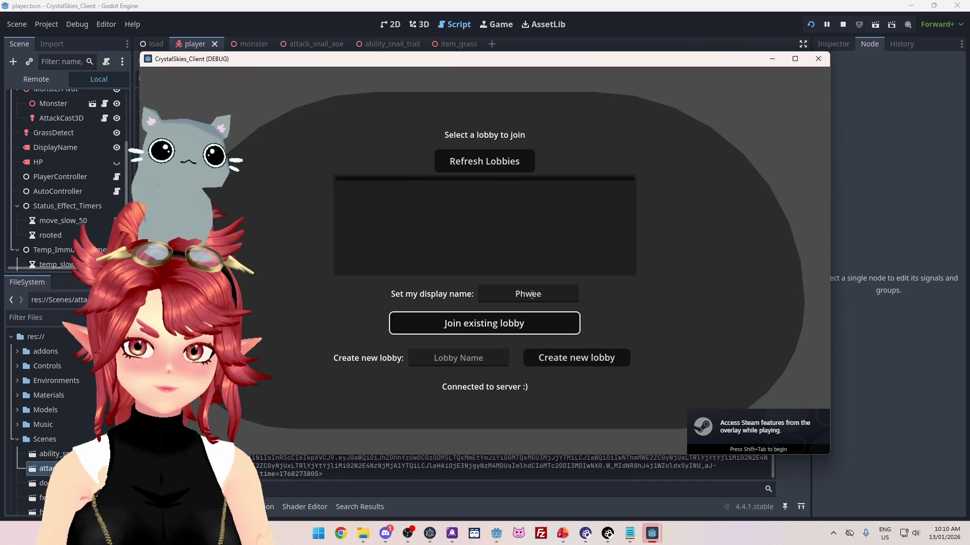
key(Tab)
text(sdfsdf)
key(Tab)
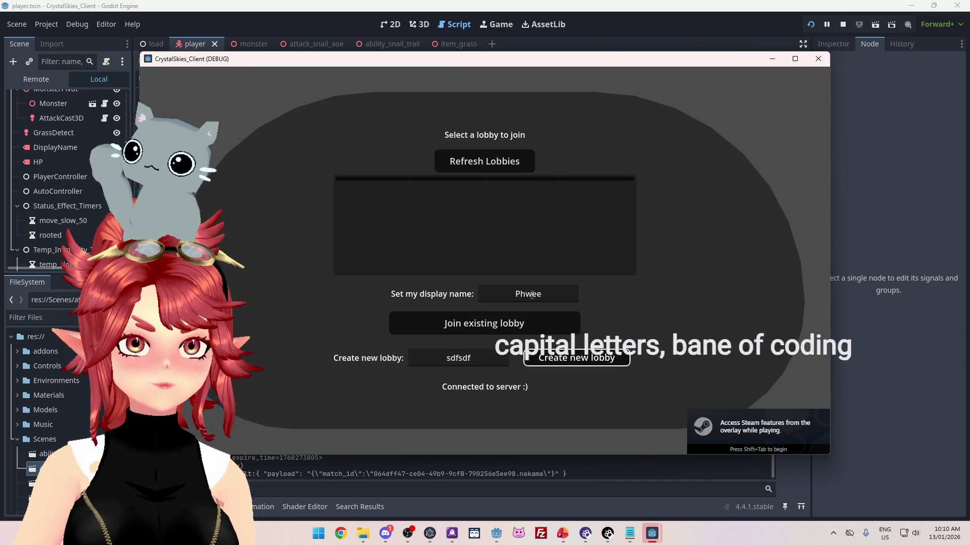
key(Return)
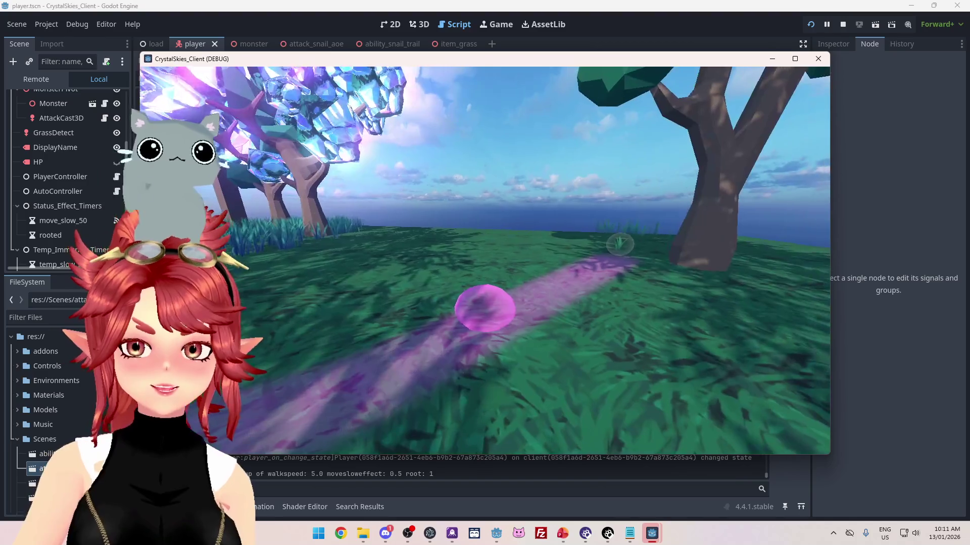
key(Escape)
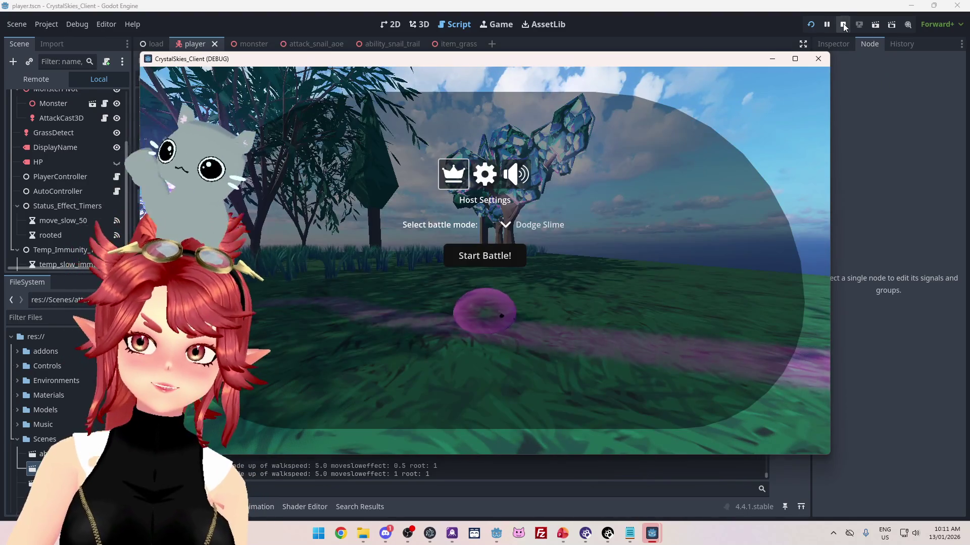
- Stop the game and select the apply_temp_immunity function name in player.gd
key(F8)
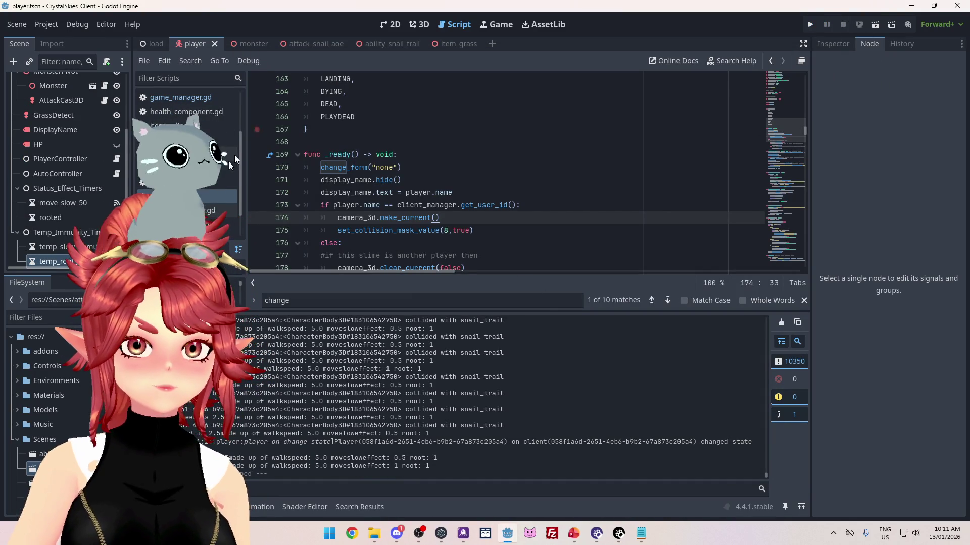
scroll(393, 180, down, 4)
scroll(505, 177, down, 5)
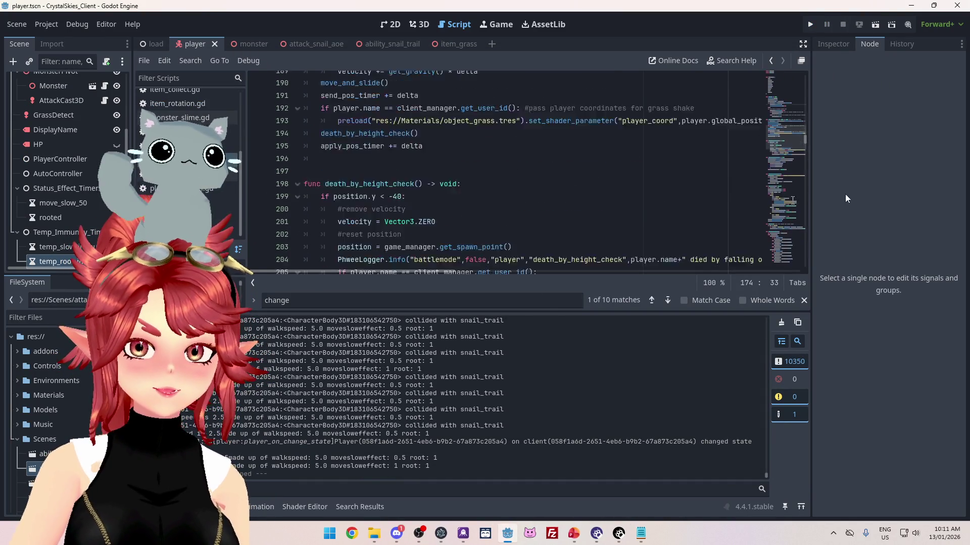
drag(796, 141, 798, 271)
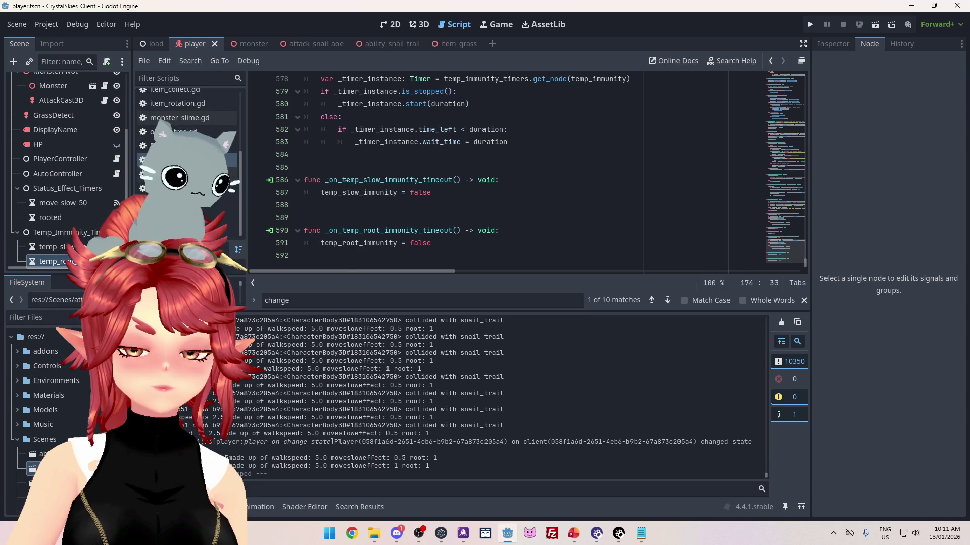
scroll(430, 144, up, 2)
scroll(430, 144, up, 3)
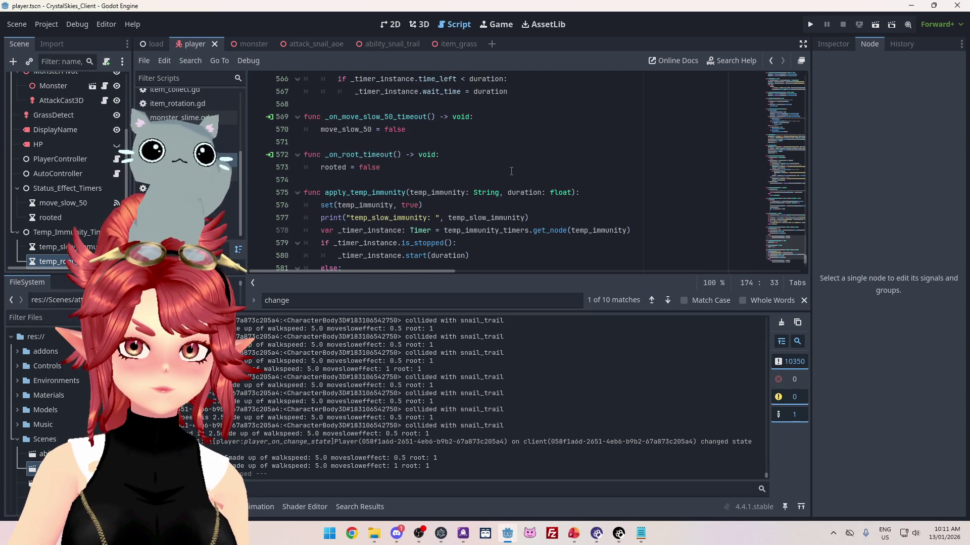
scroll(419, 157, up, 1)
scroll(409, 166, down, 5)
scroll(409, 166, up, 2)
drag(325, 155, 415, 157)
key(shift+Left)
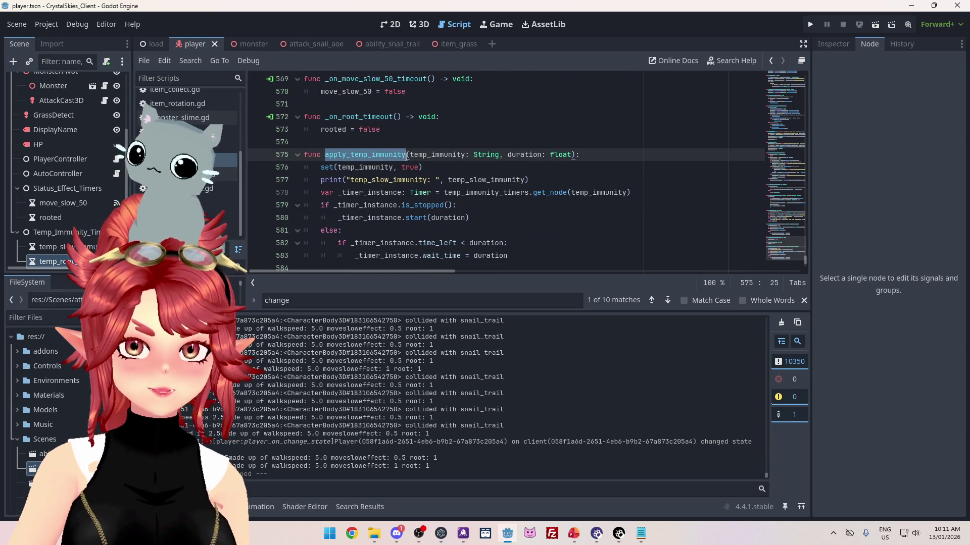
- Find apply_temp_immunity usages, change line 238's slow immunity duration from 1.0 to 0.5, save, and run
key(ctrl+shift+f)
click(482, 308)
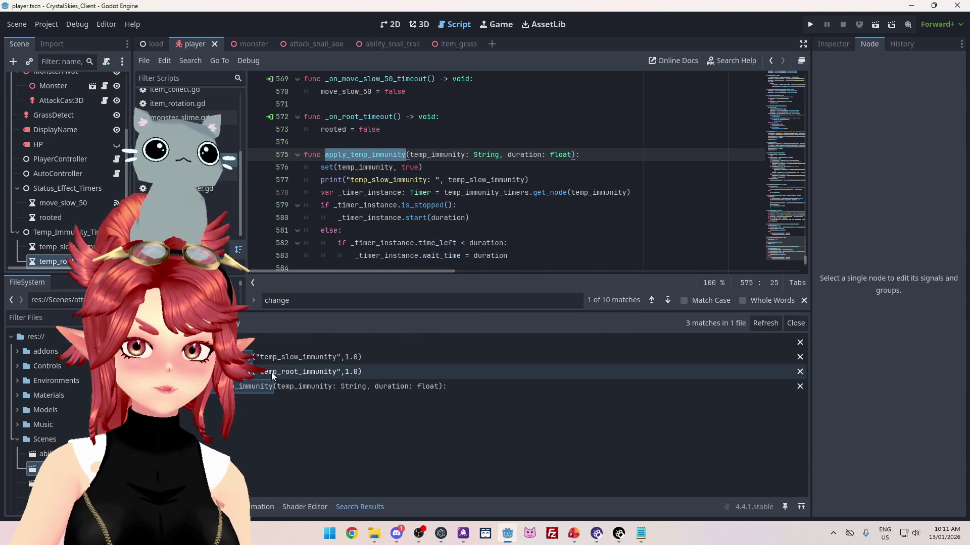
click(282, 372)
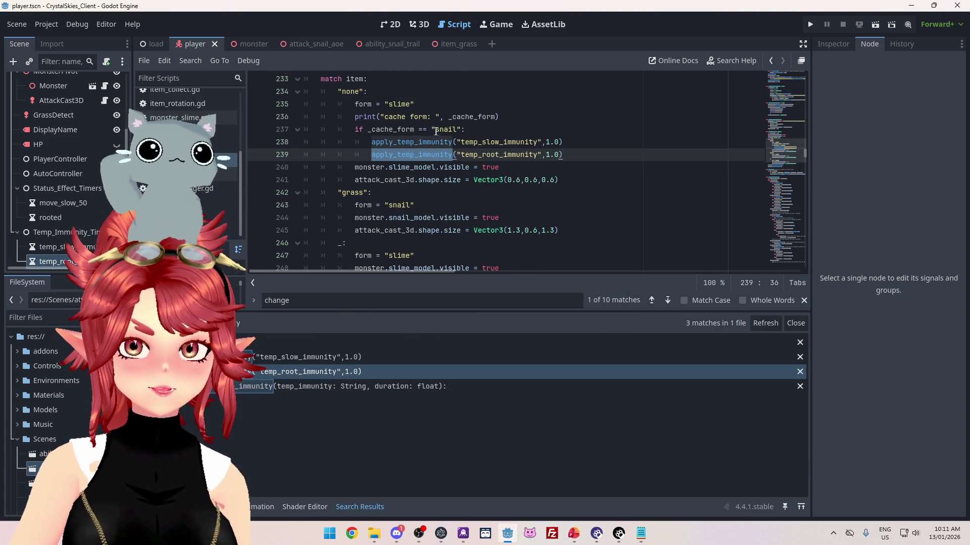
click(549, 142)
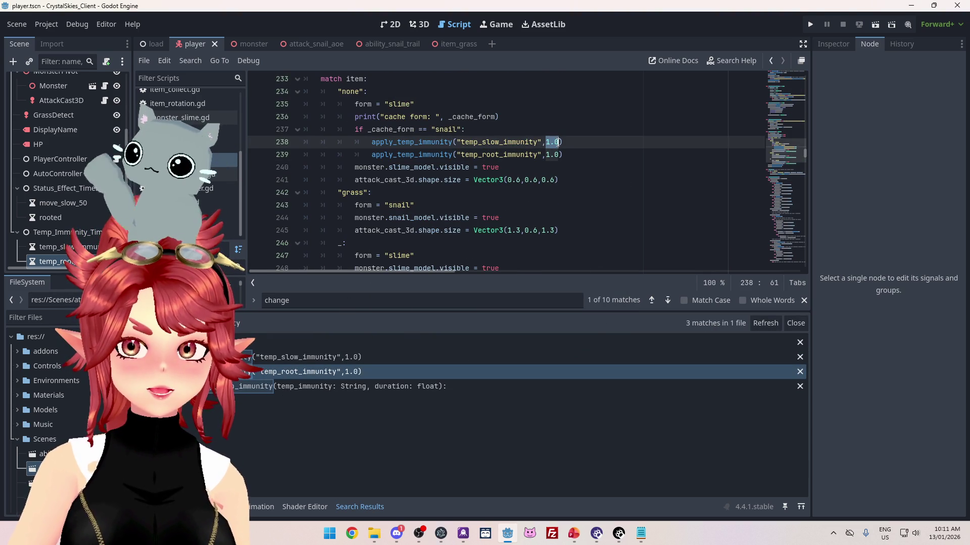
text(0.5)
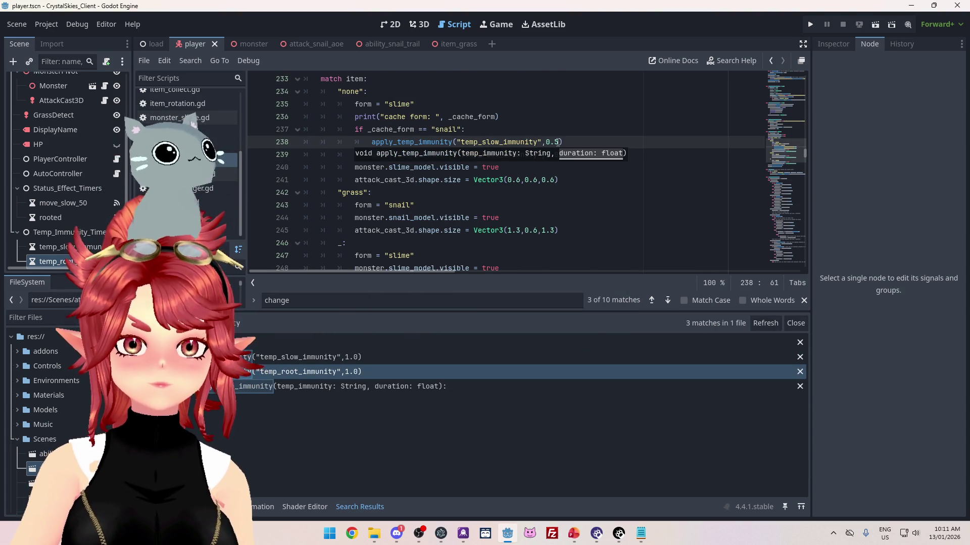
key(Up)
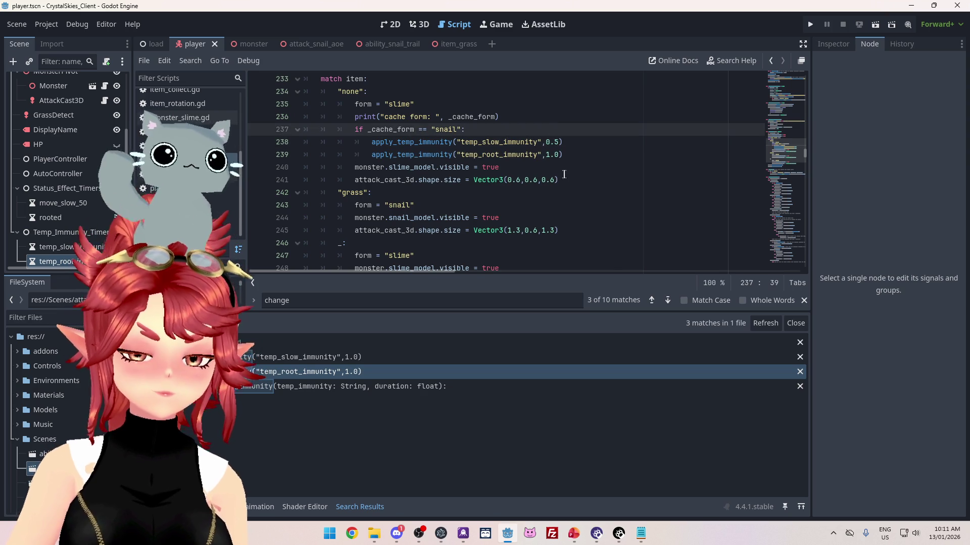
key(ctrl+s)
click(811, 23)
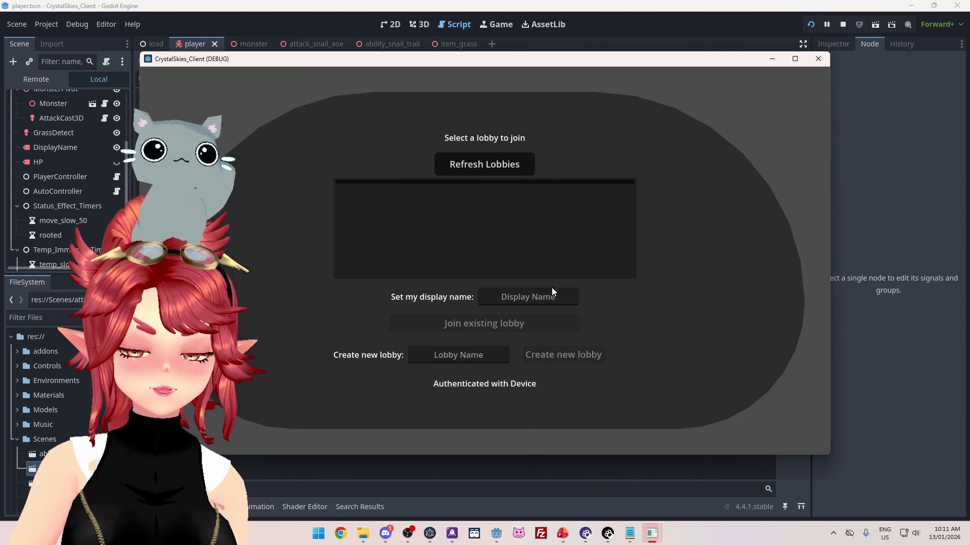
- Create a new lobby, walk the slime forward with W through the meadow, then stop the game
click(549, 288)
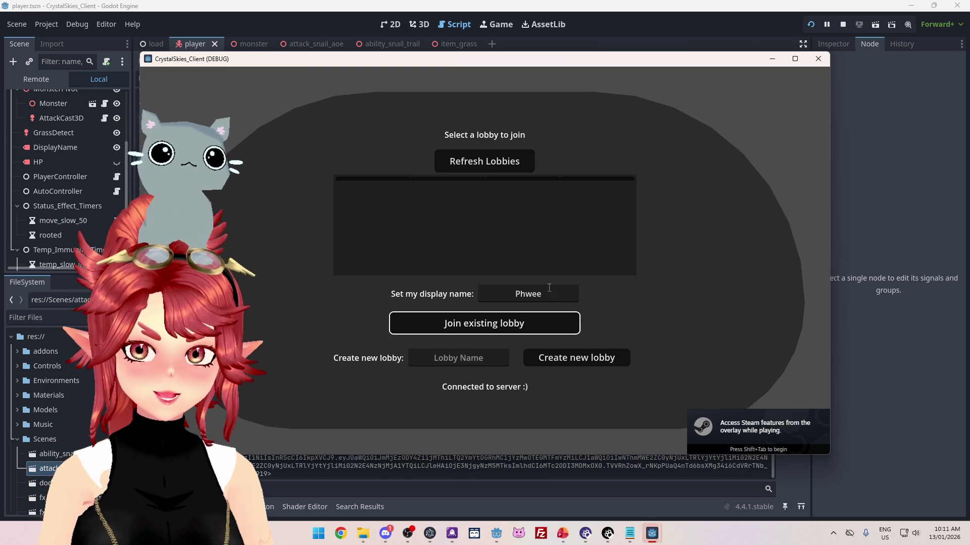
text(sadfsdf)
click(575, 353)
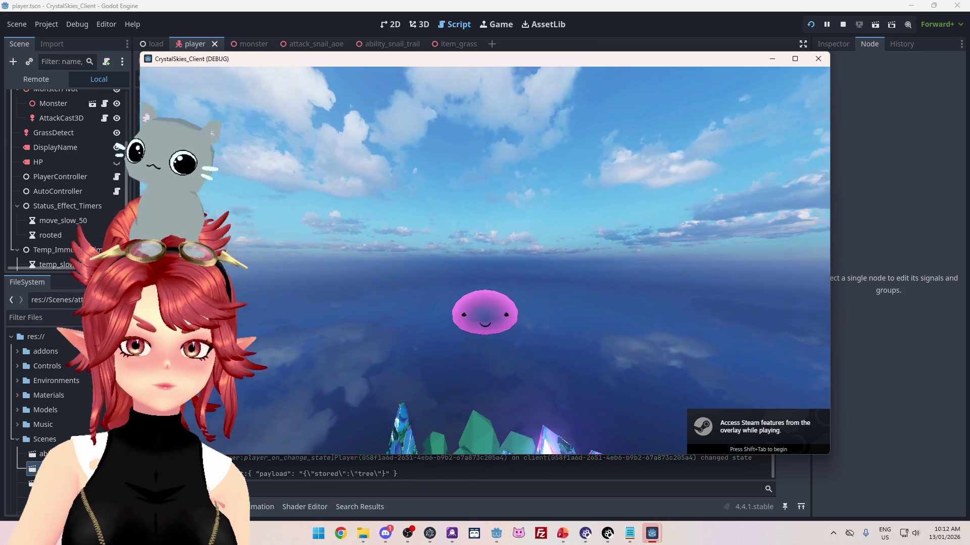
key(w)
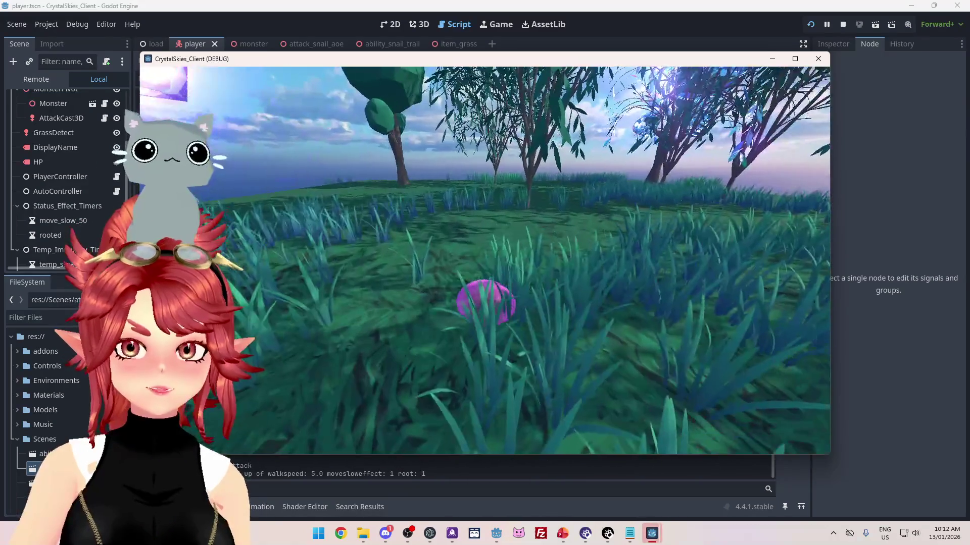
key(w)
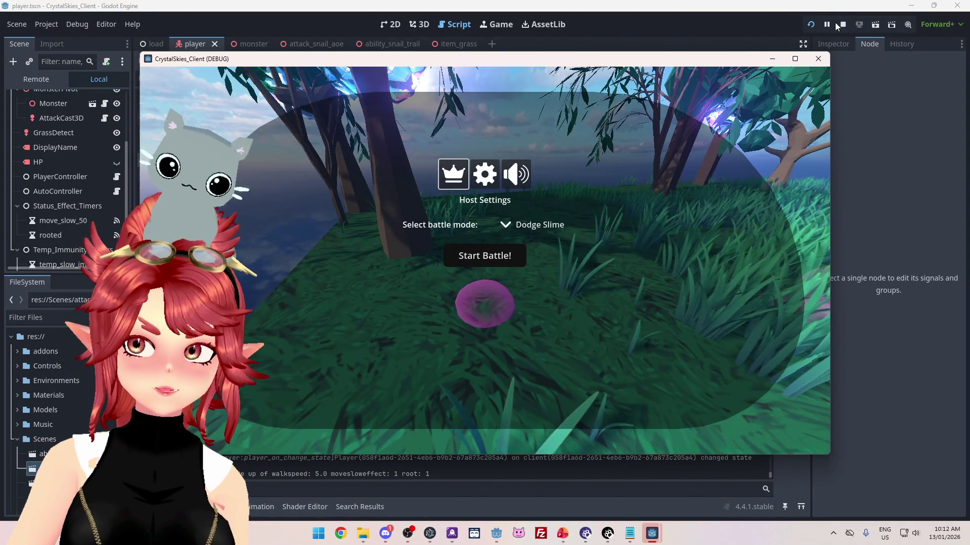
click(840, 25)
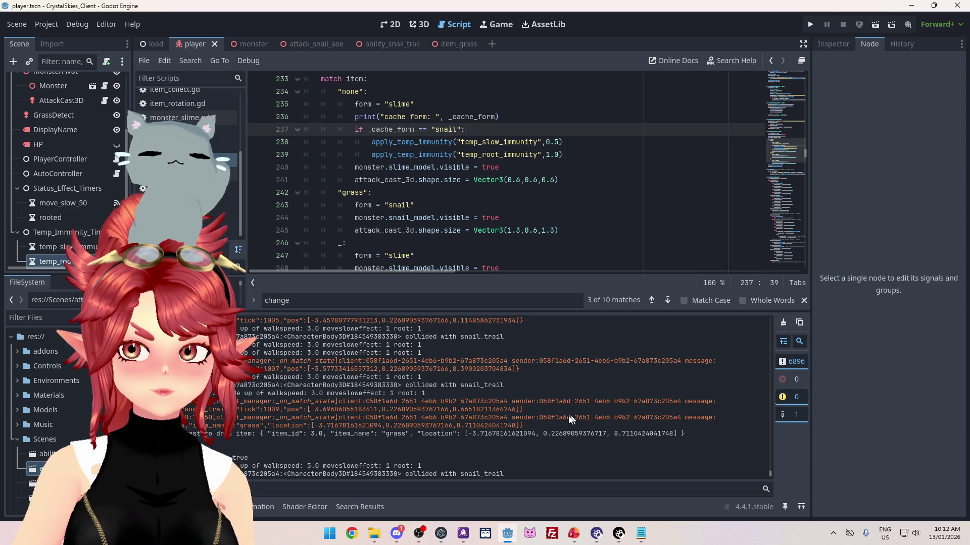
- Review the Output log's walkspeed and grass item lines, highlighting every moveslow value of 1
scroll(408, 396, up, 3)
scroll(273, 428, down, 5)
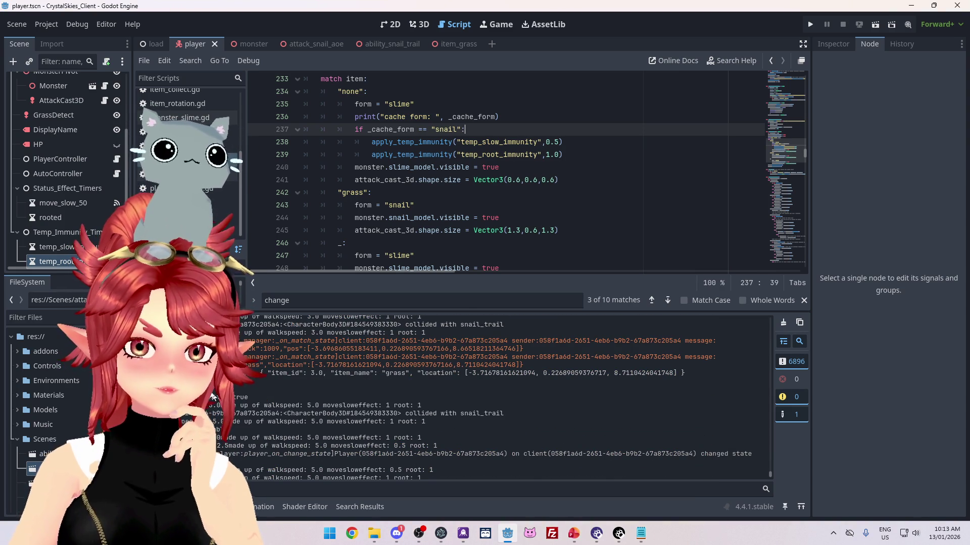
triple_click(362, 376)
double_click(626, 453)
drag(212, 332, 352, 334)
drag(268, 364, 384, 379)
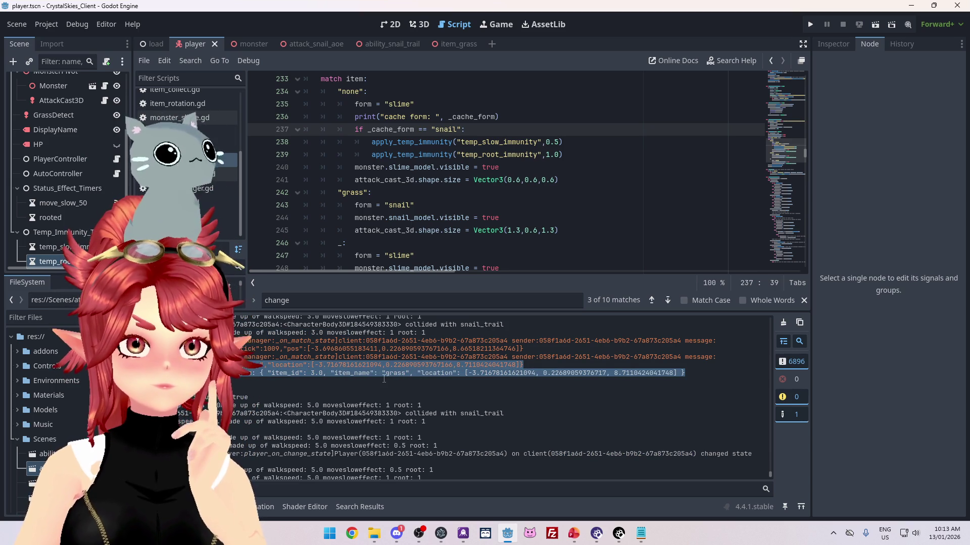
drag(245, 373, 386, 374)
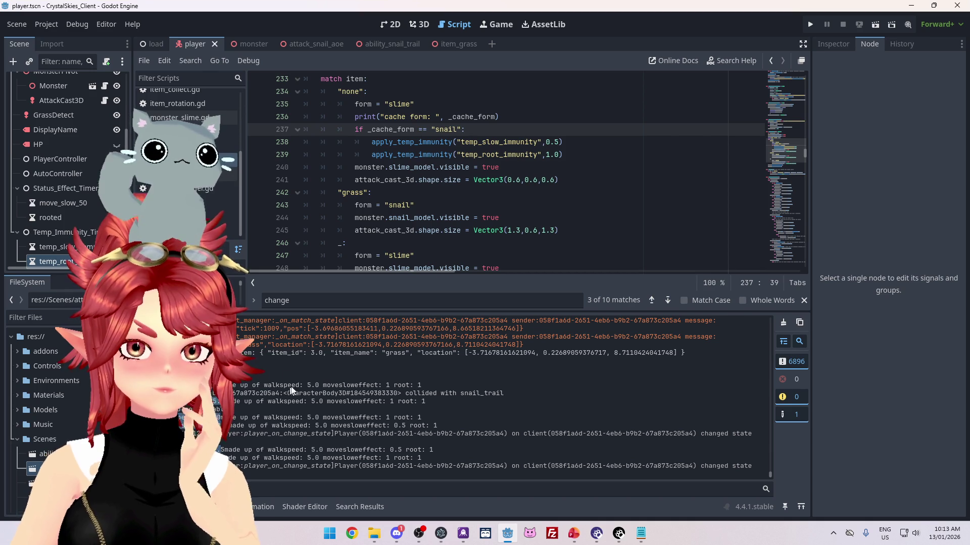
double_click(387, 386)
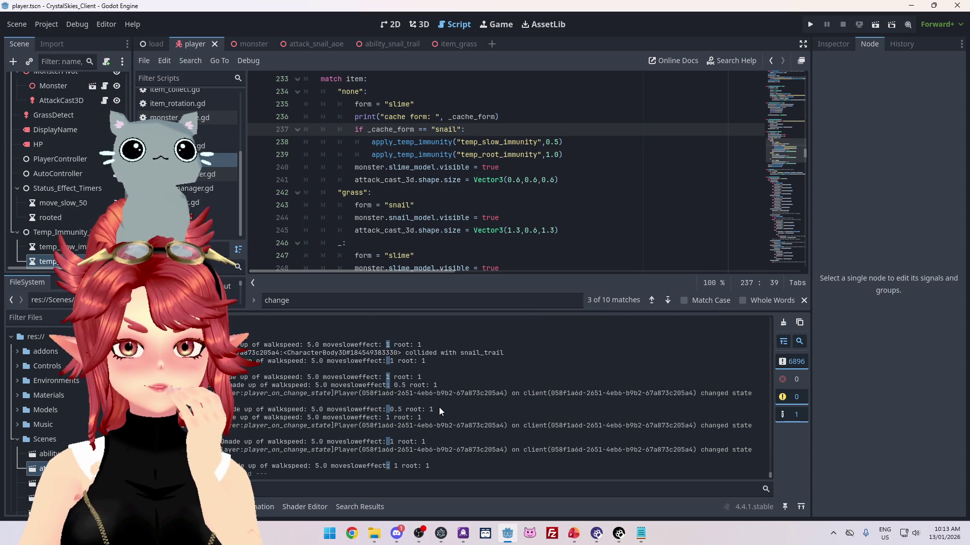
- Select the walkspeed log lines to compare moveslow values, then scroll up to get_walk_speed at line 551
scroll(337, 390, up, 1)
scroll(337, 389, down, 1)
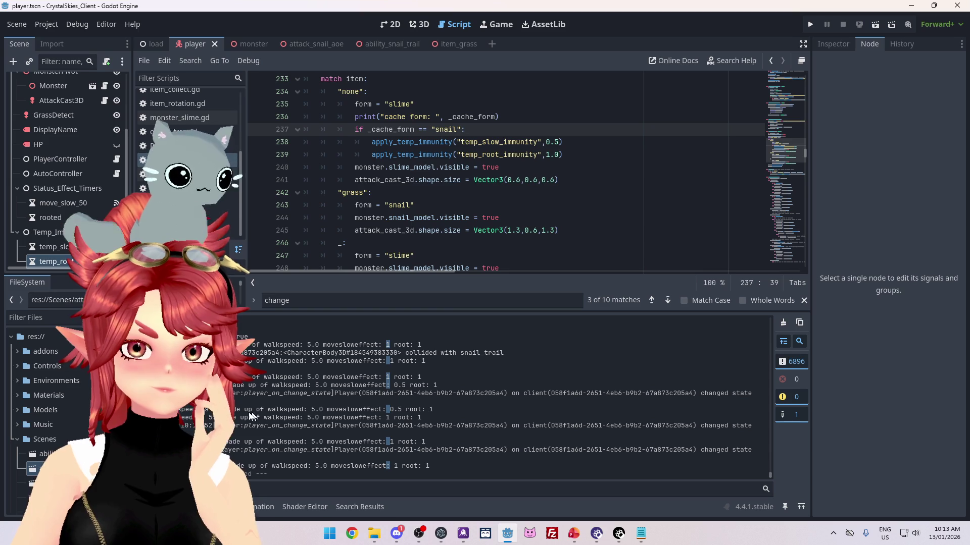
drag(207, 413, 411, 406)
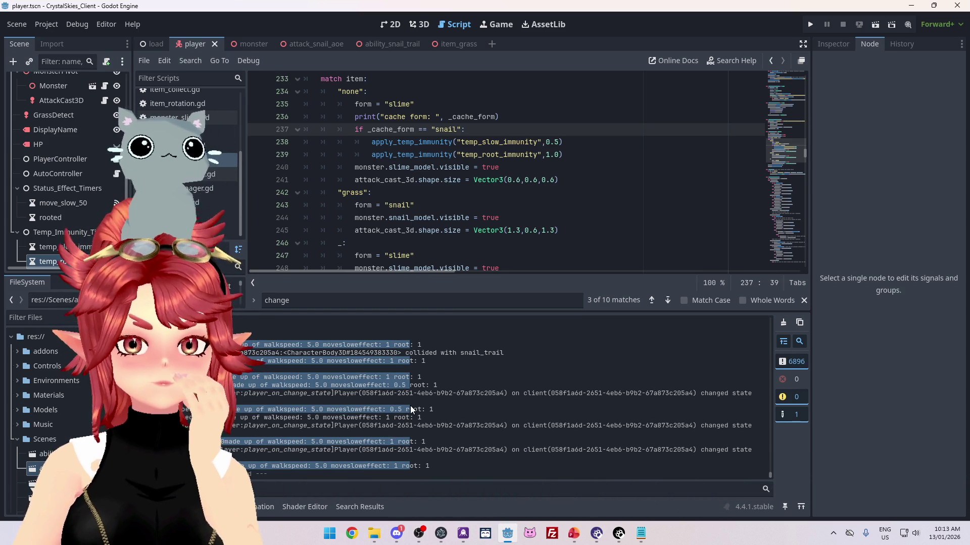
scroll(313, 379, up, 1)
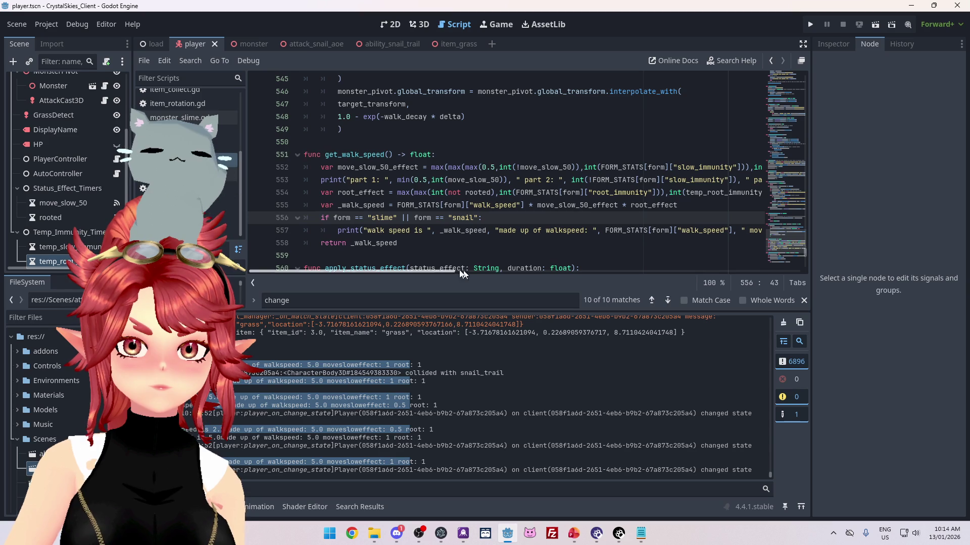
- Copy line 552's max slow expression and slow_immunity term over their counterparts in line 553's debug print
drag(465, 167, 580, 167)
key(ctrl+c)
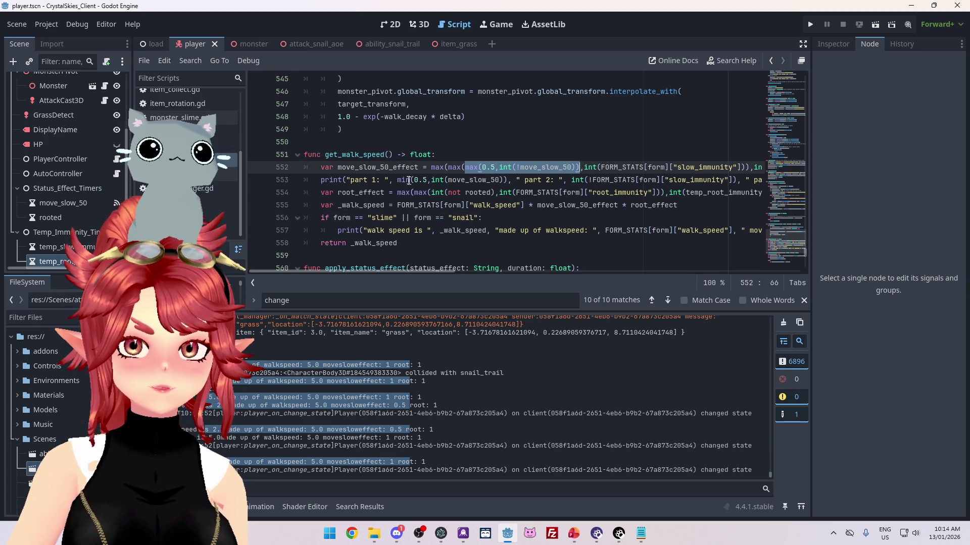
drag(397, 179, 509, 181)
key(ctrl+v)
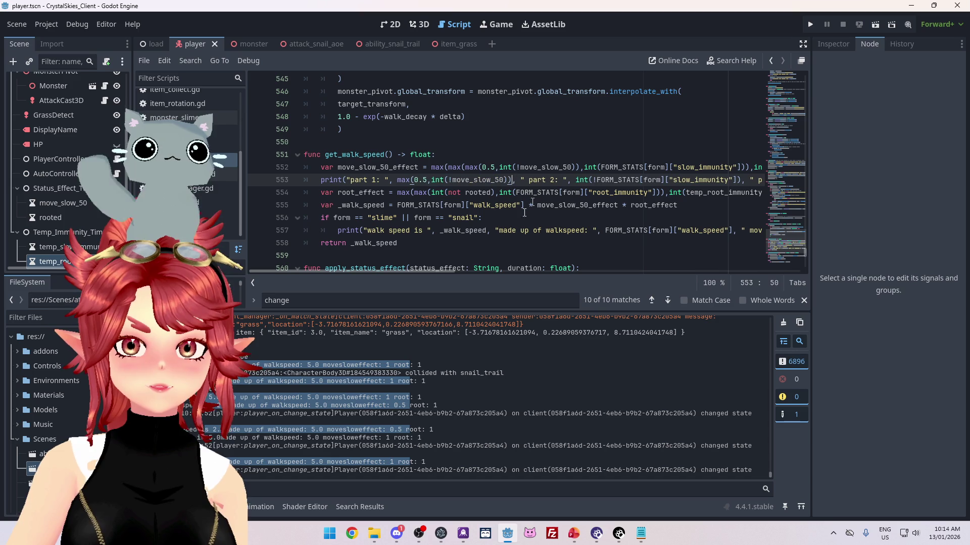
drag(451, 273, 487, 269)
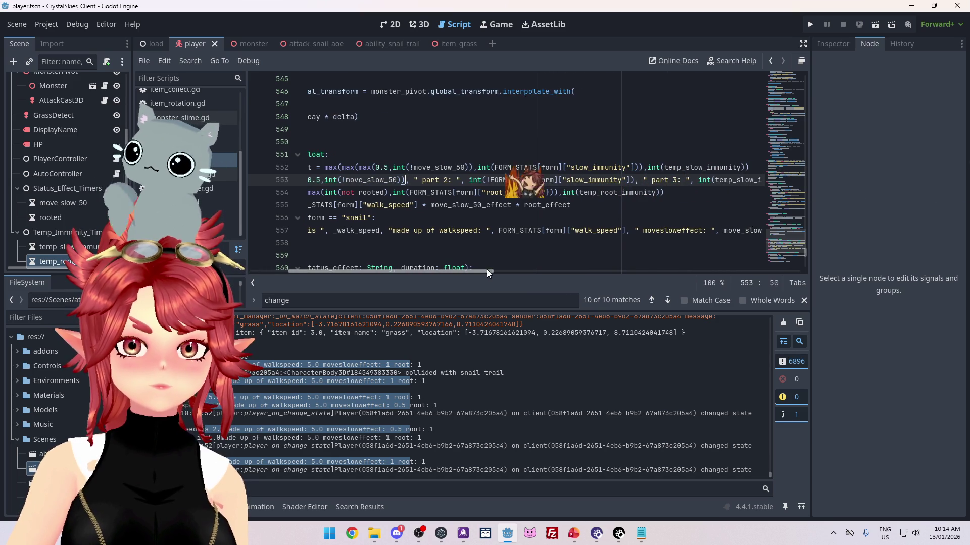
drag(478, 167, 642, 167)
key(ctrl+c)
drag(468, 180, 635, 180)
key(ctrl+v)
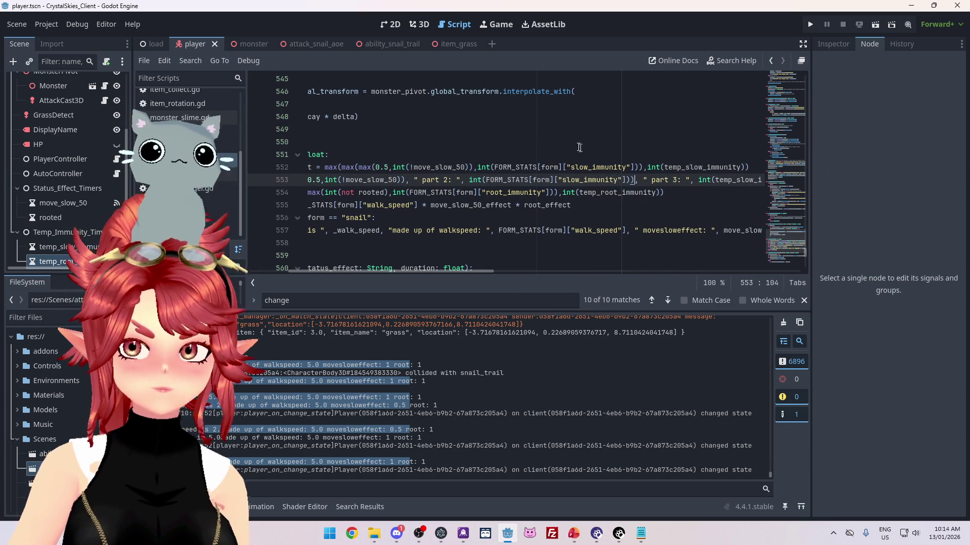
drag(471, 272, 504, 272)
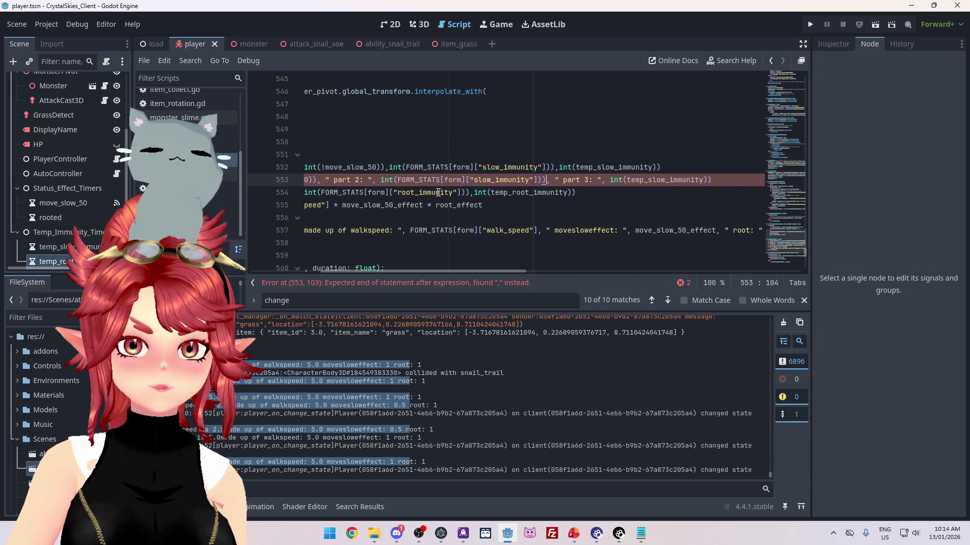
- Delete the extra bracket on line 553 to clear the parse error, then save and run with F5
drag(389, 167, 440, 167)
drag(523, 165, 556, 167)
click(543, 180)
key(BackSpace)
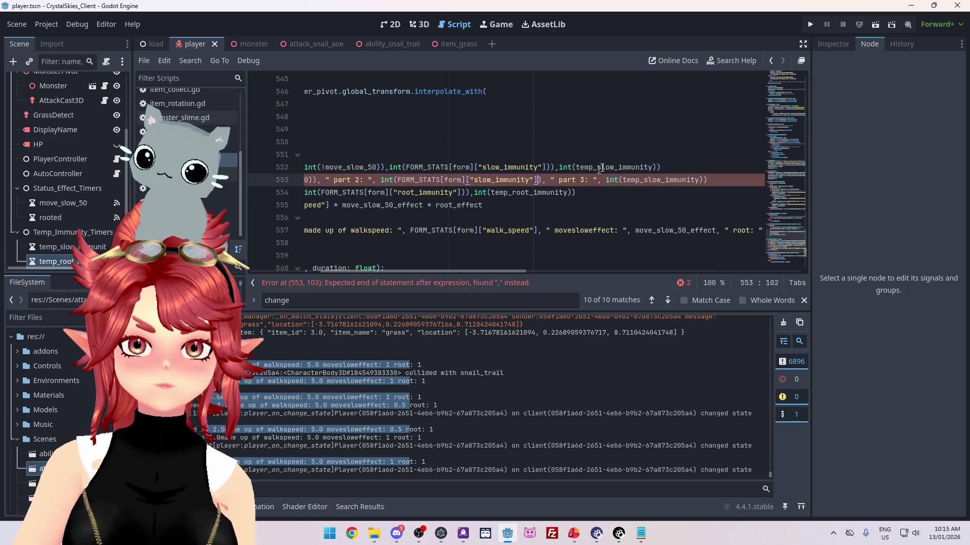
text())
click(586, 193)
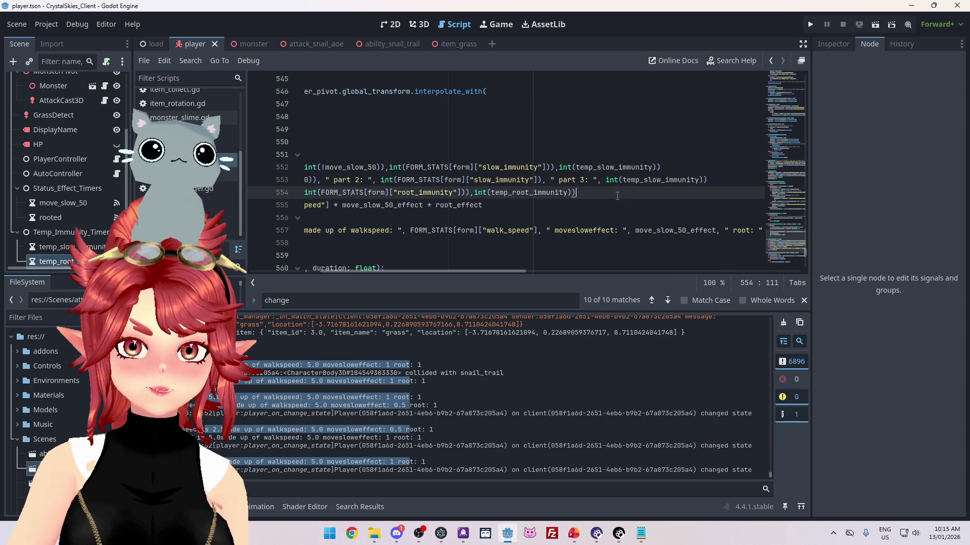
key(F5)
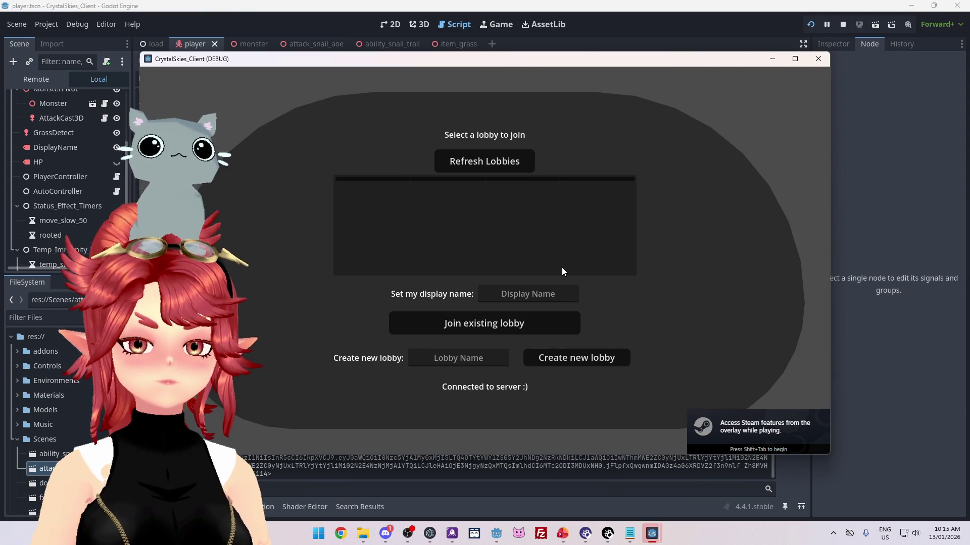
- Enter a display name, create a new lobby to enter the game world, then stop the game
click(536, 297)
text(Phwee)
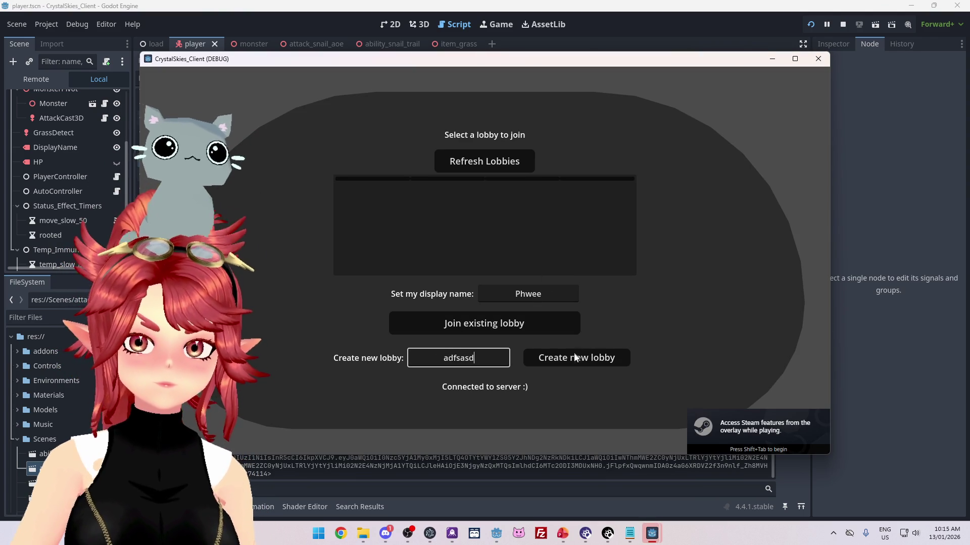
click(575, 355)
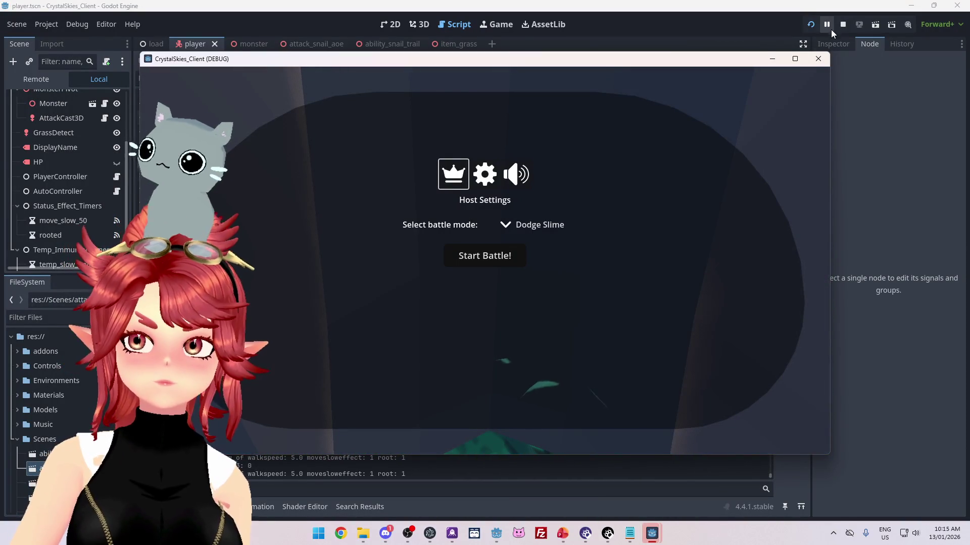
click(842, 24)
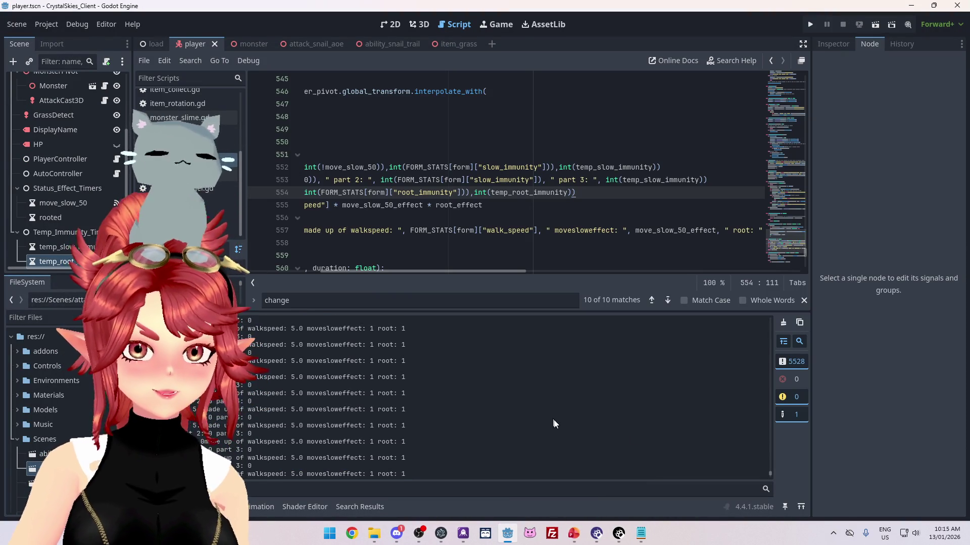
scroll(768, 468, up, 5)
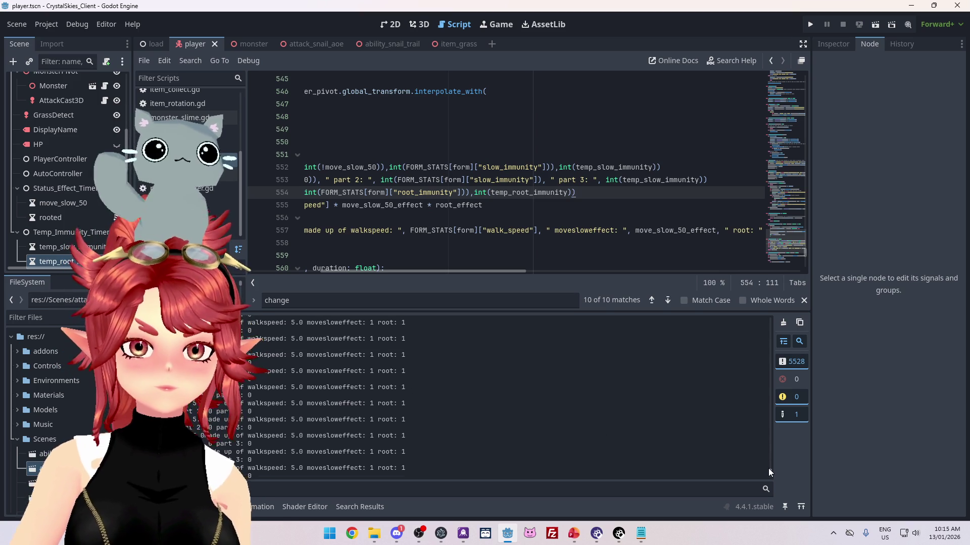
scroll(768, 447, up, 10)
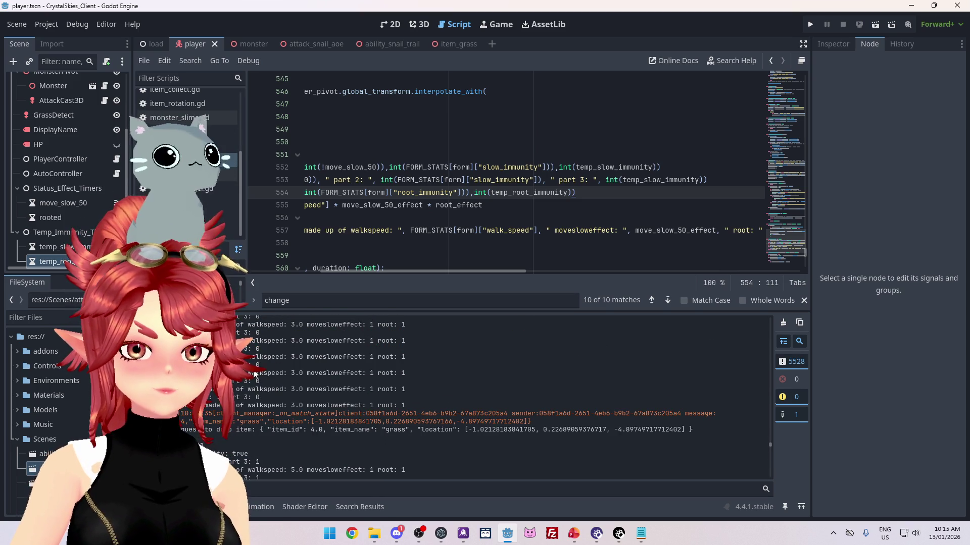
scroll(327, 378, down, 3)
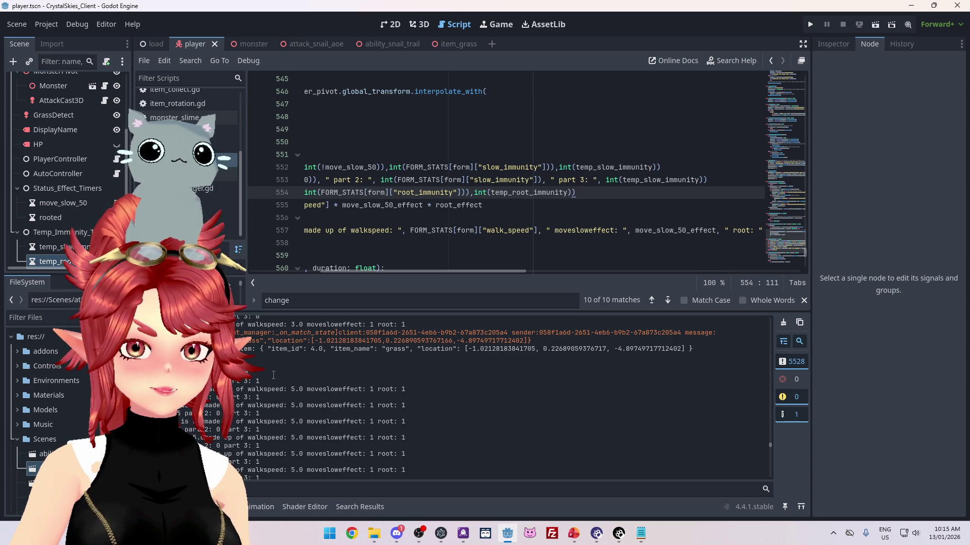
scroll(273, 375, down, 1)
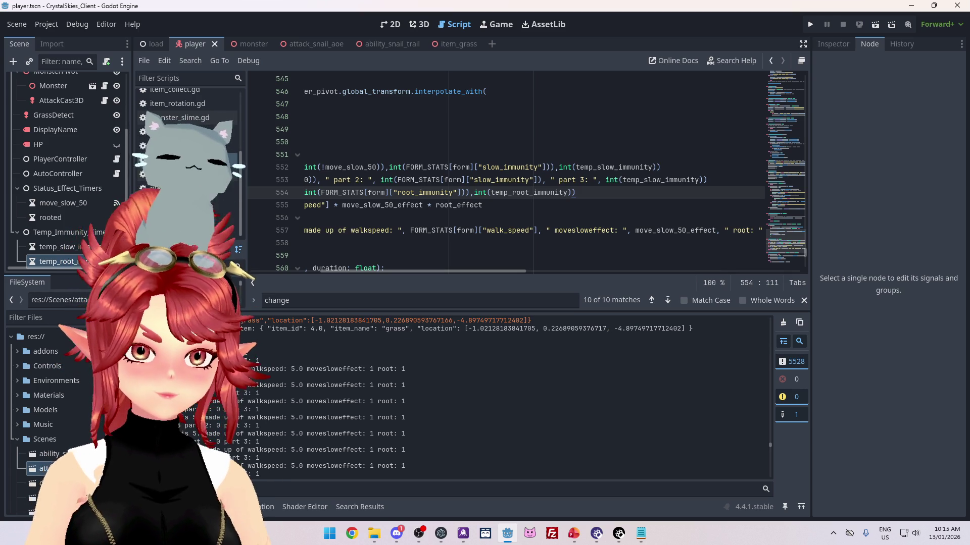
scroll(505, 399, down, 4)
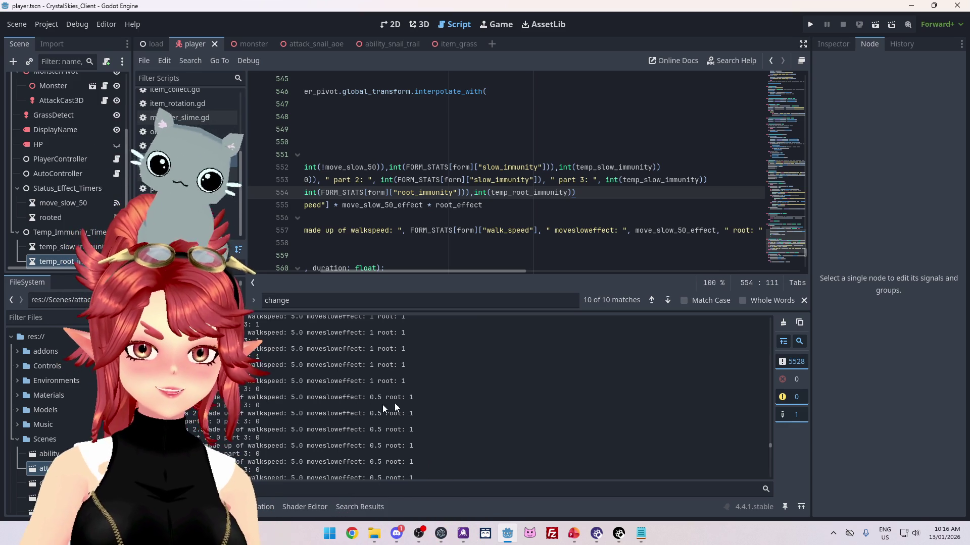
drag(418, 398, 235, 399)
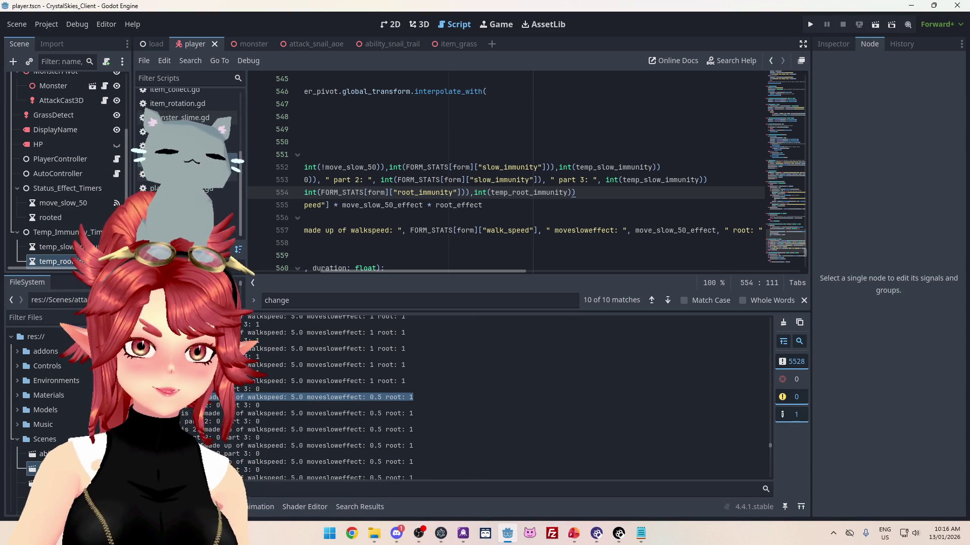
scroll(343, 396, up, 4)
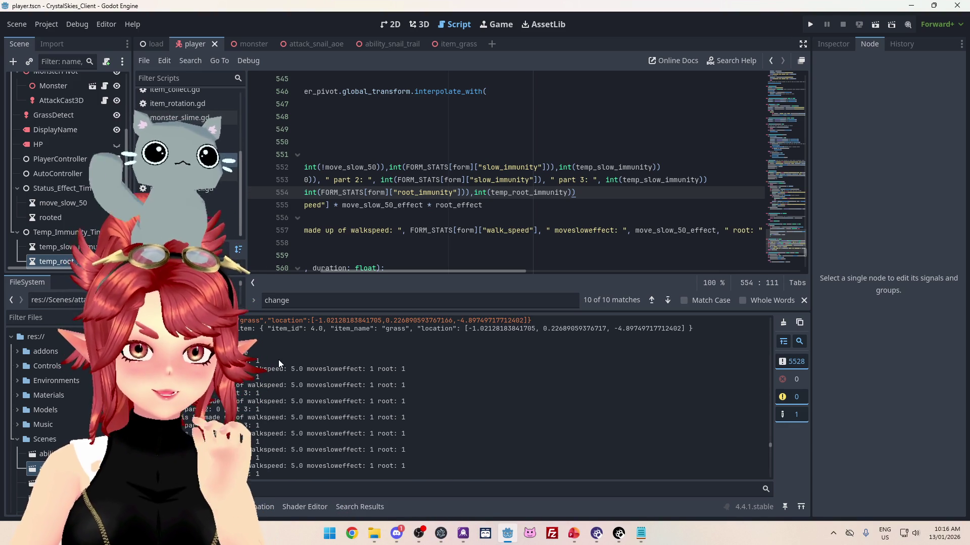
scroll(279, 364, down, 4)
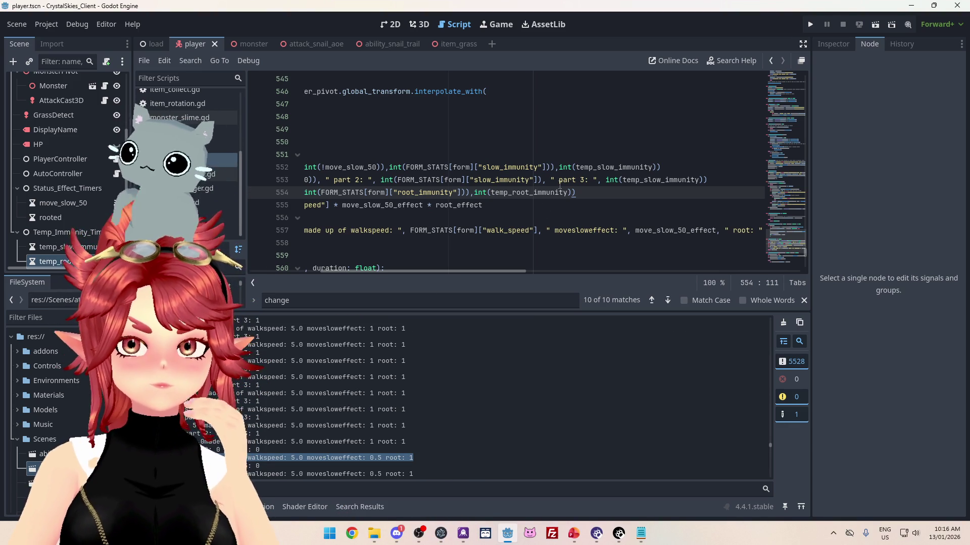
scroll(353, 450, down, 3)
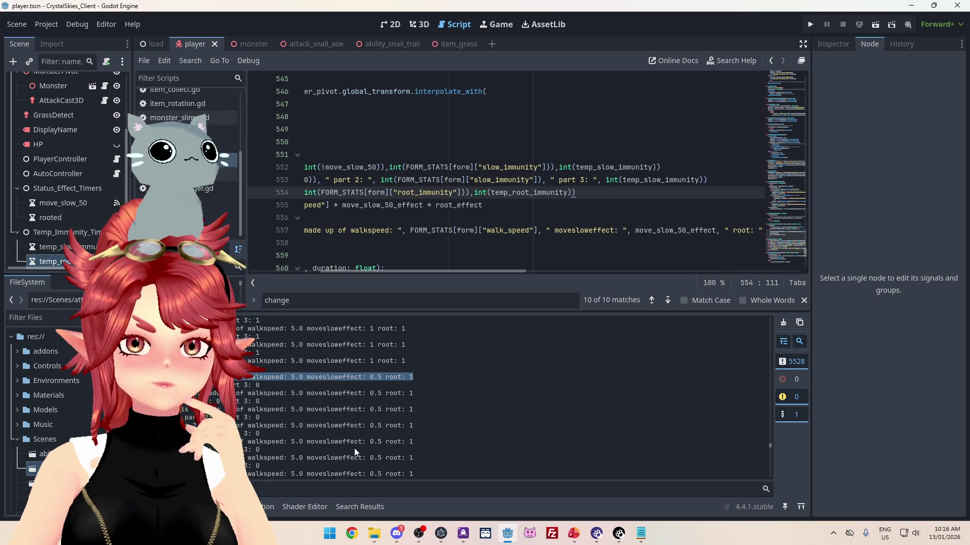
scroll(354, 447, up, 4)
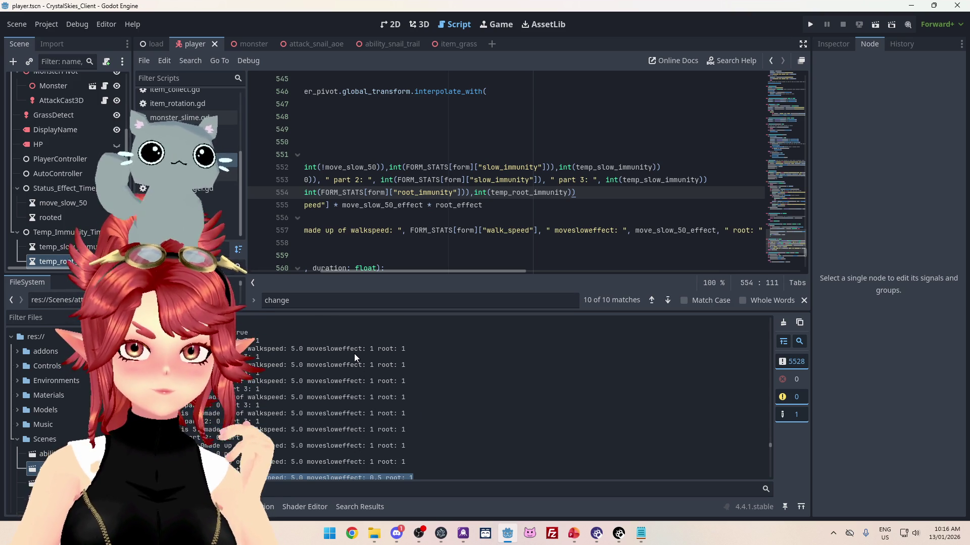
drag(452, 269, 368, 274)
scroll(344, 389, down, 2)
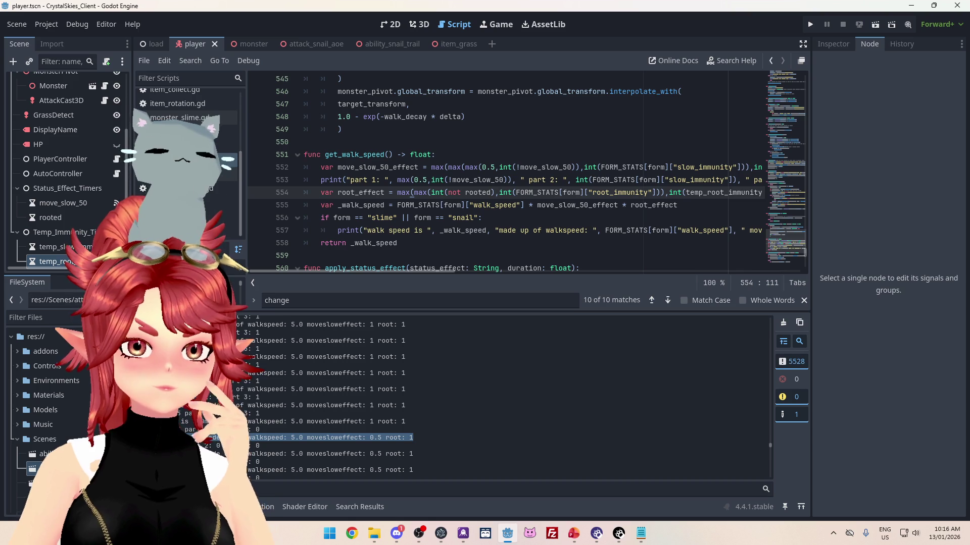
scroll(284, 447, up, 2)
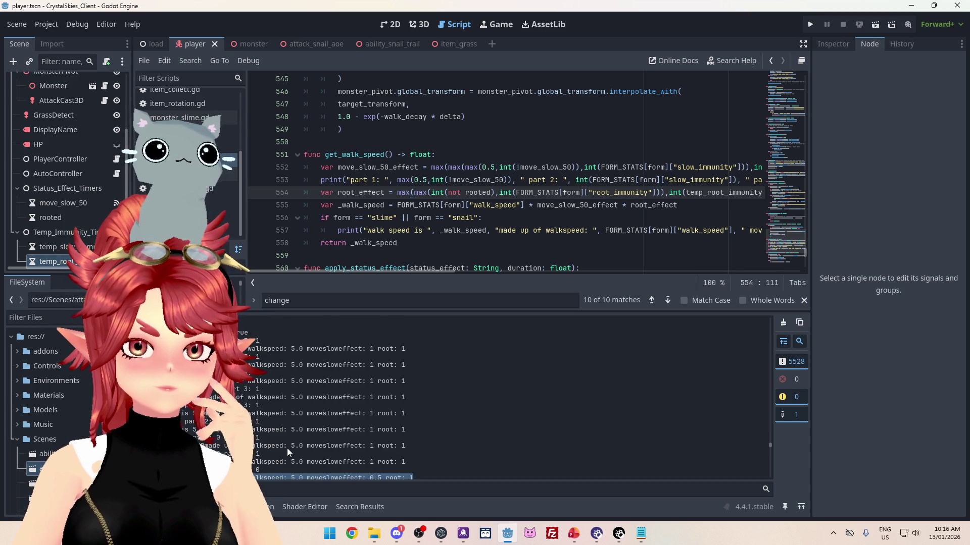
scroll(286, 447, down, 4)
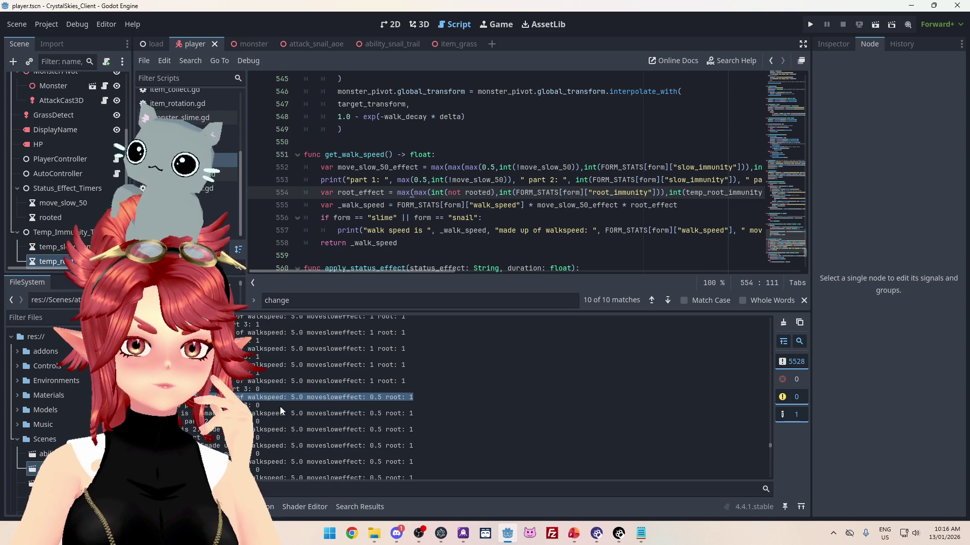
drag(282, 406, 237, 406)
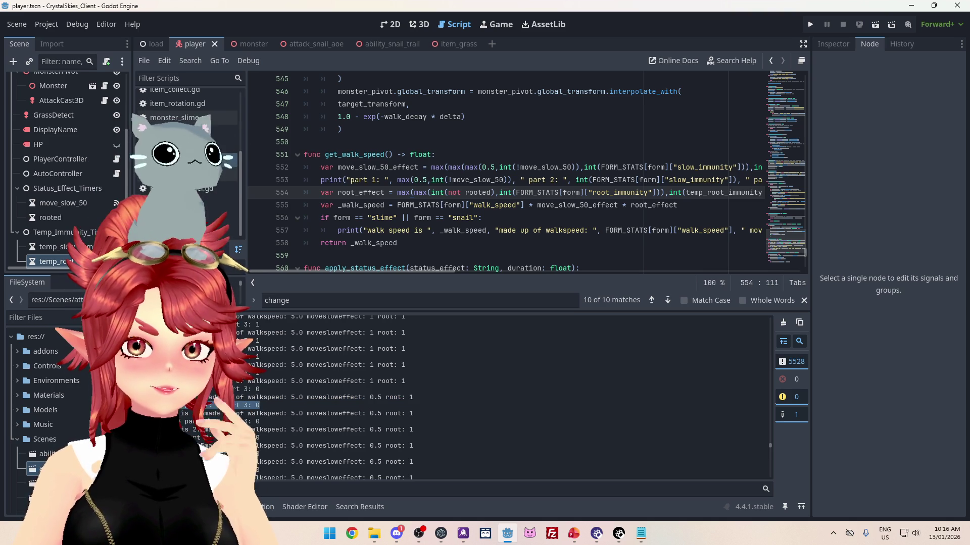
scroll(373, 359, up, 2)
double_click(372, 357)
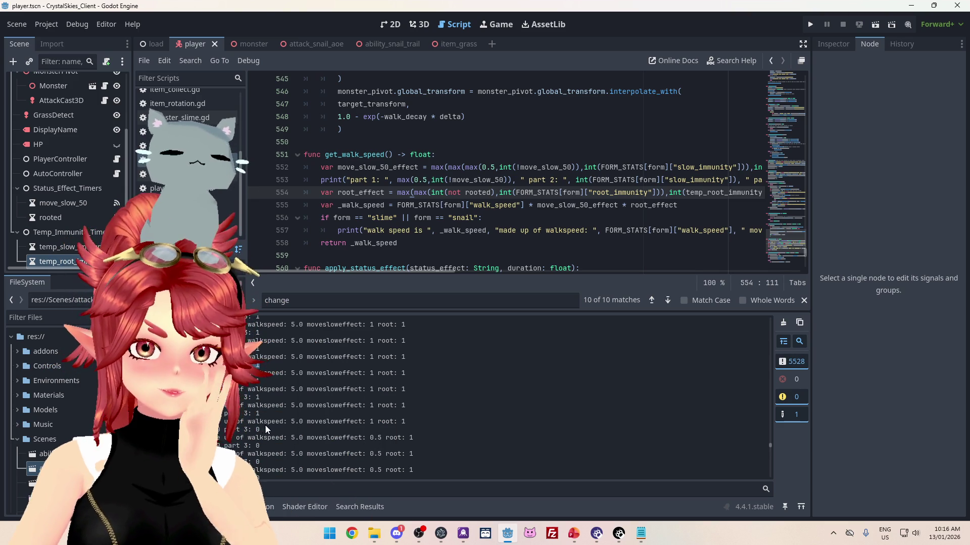
drag(265, 414, 213, 414)
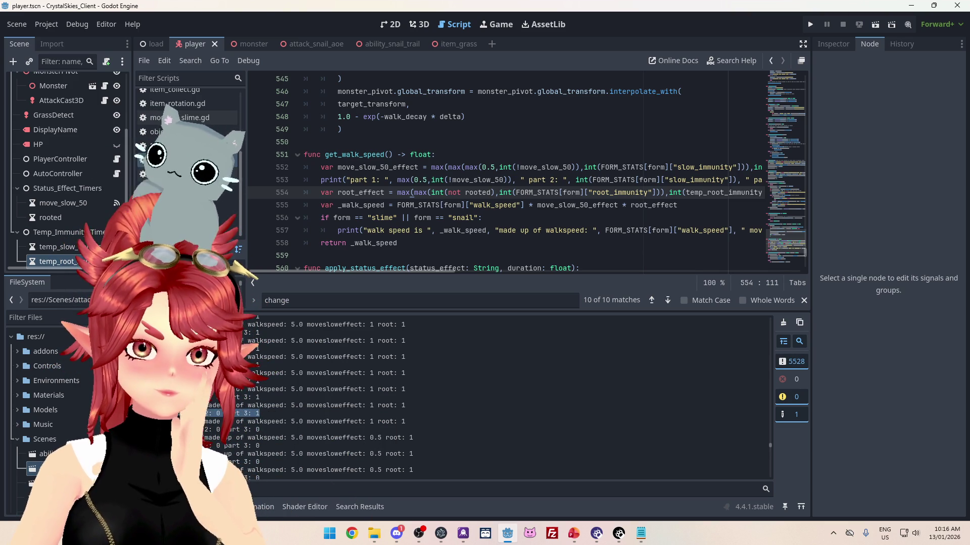
drag(259, 430, 212, 430)
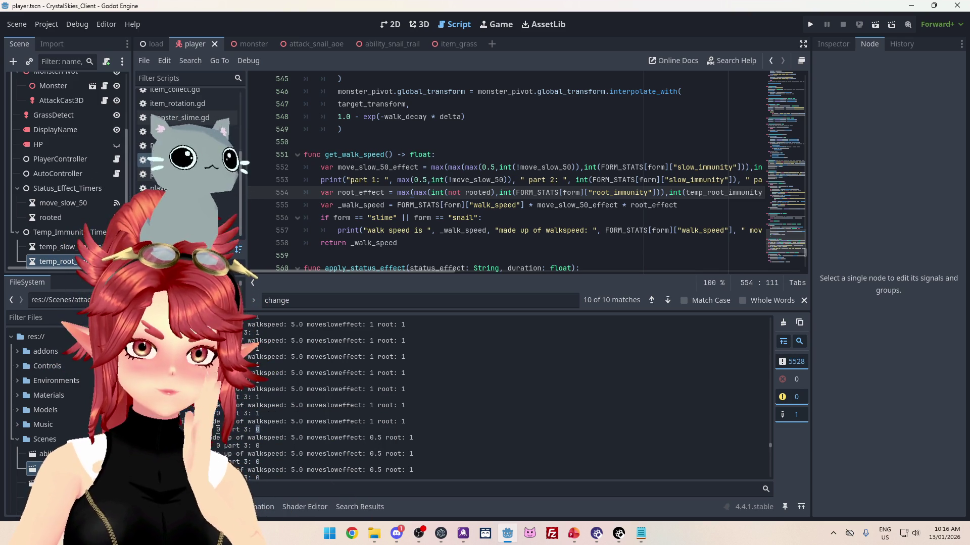
scroll(342, 435, down, 5)
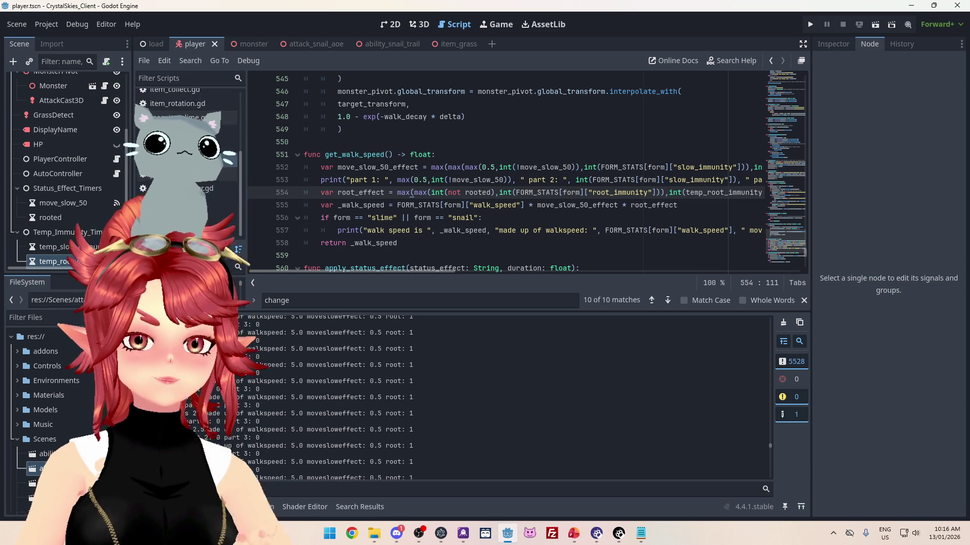
scroll(186, 421, up, 2)
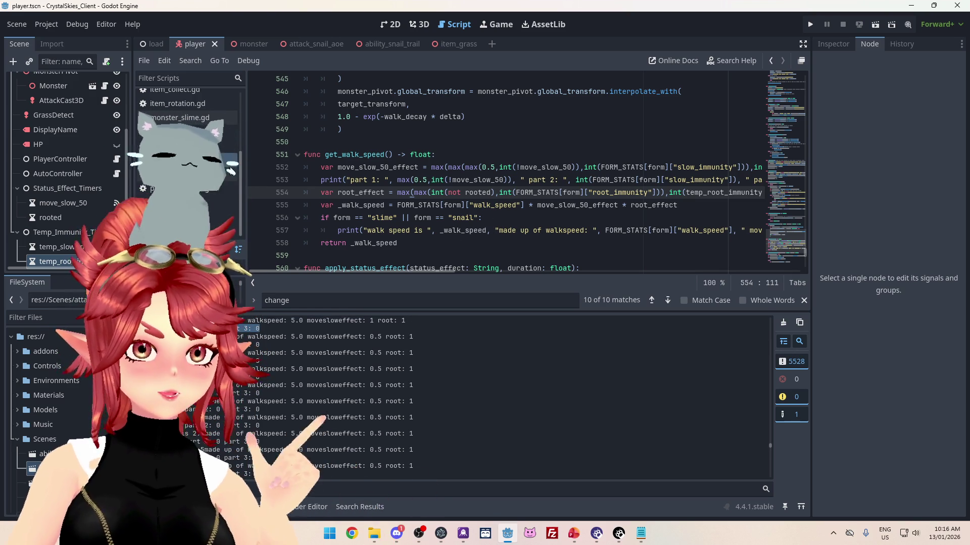
scroll(470, 207, down, 5)
scroll(370, 213, up, 4)
drag(324, 230, 407, 231)
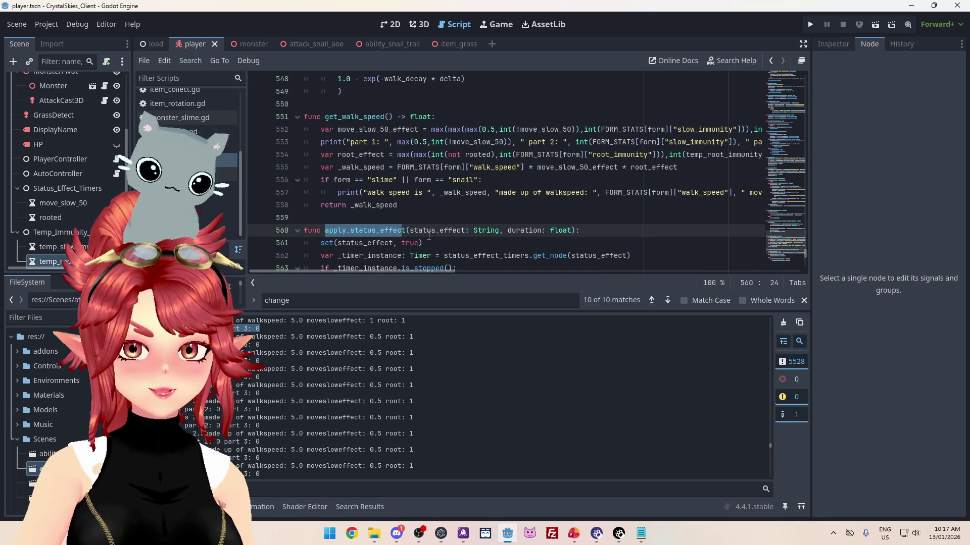
- Run a project-wide Find in Files search across res:// for apply_status_effect
key(ctrl+shift+f)
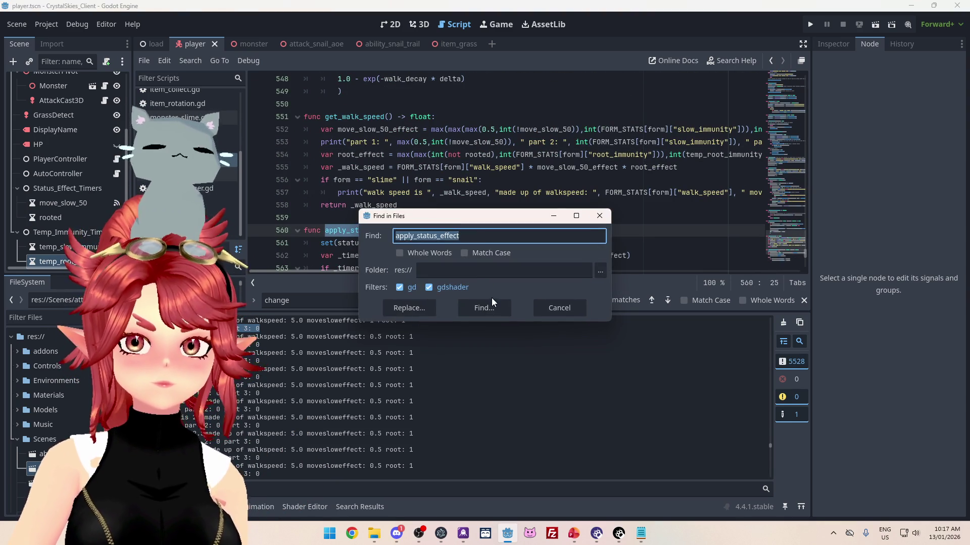
click(482, 303)
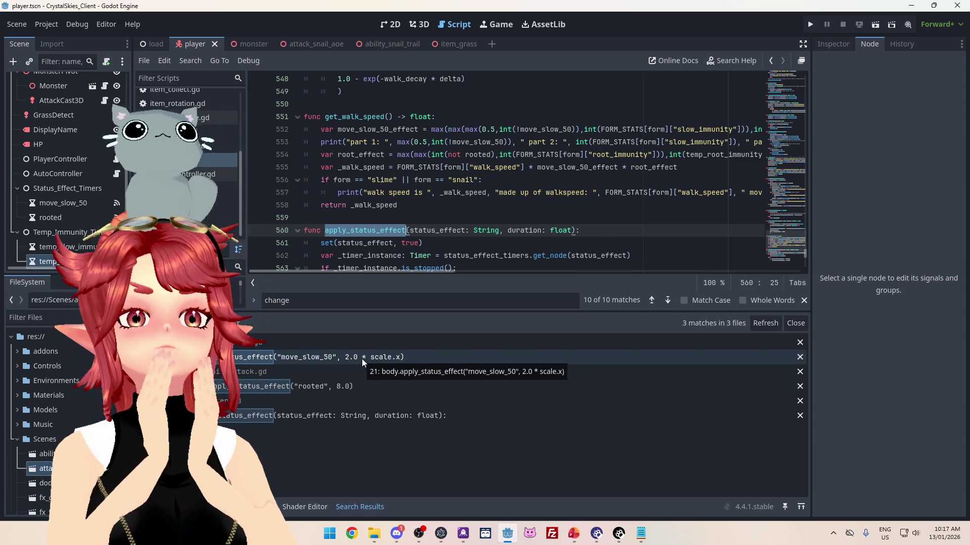
scroll(405, 222, down, 2)
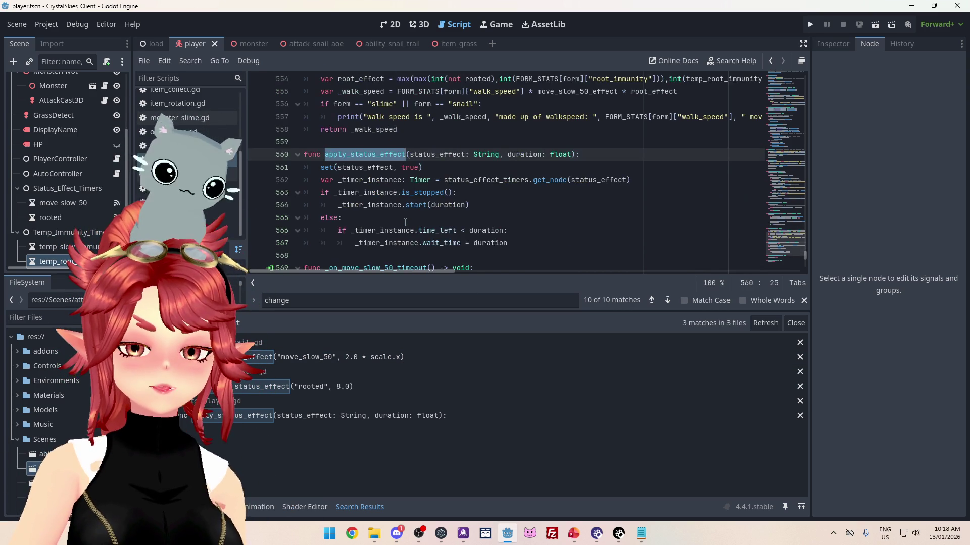
scroll(405, 222, up, 1)
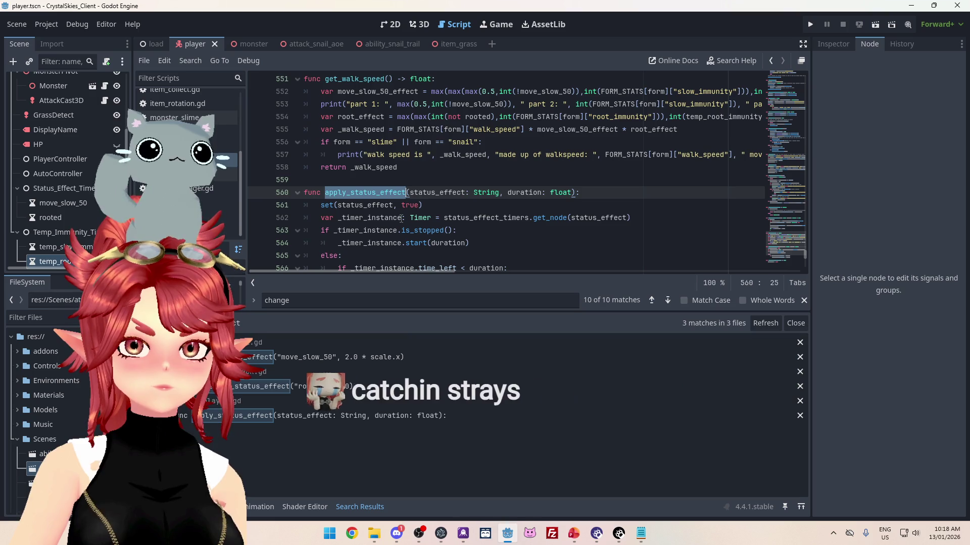
scroll(401, 218, down, 1)
scroll(401, 218, down, 1)
scroll(401, 218, up, 1)
scroll(400, 218, up, 1)
scroll(399, 218, down, 1)
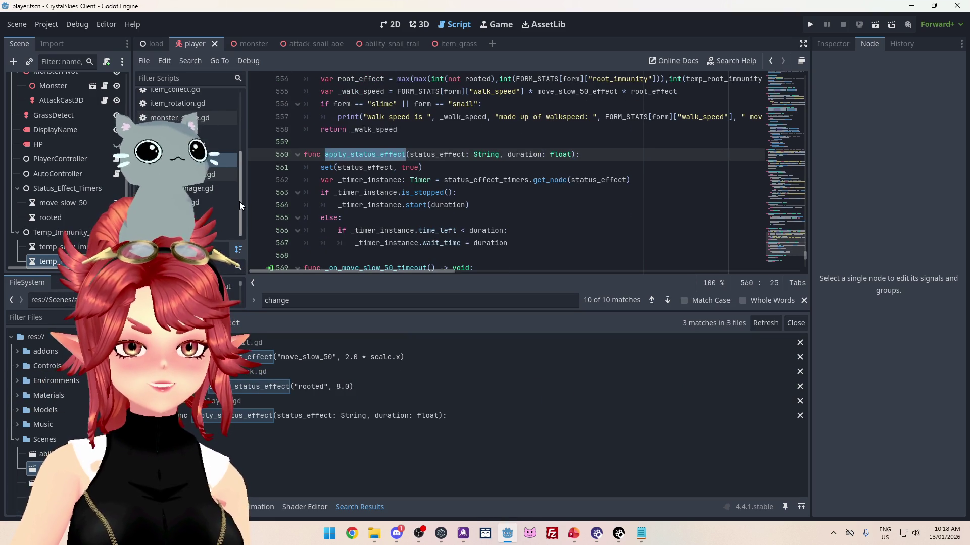
mouse_move(239, 202)
mouse_down()
mouse_move(241, 191)
mouse_move(242, 215)
mouse_up()
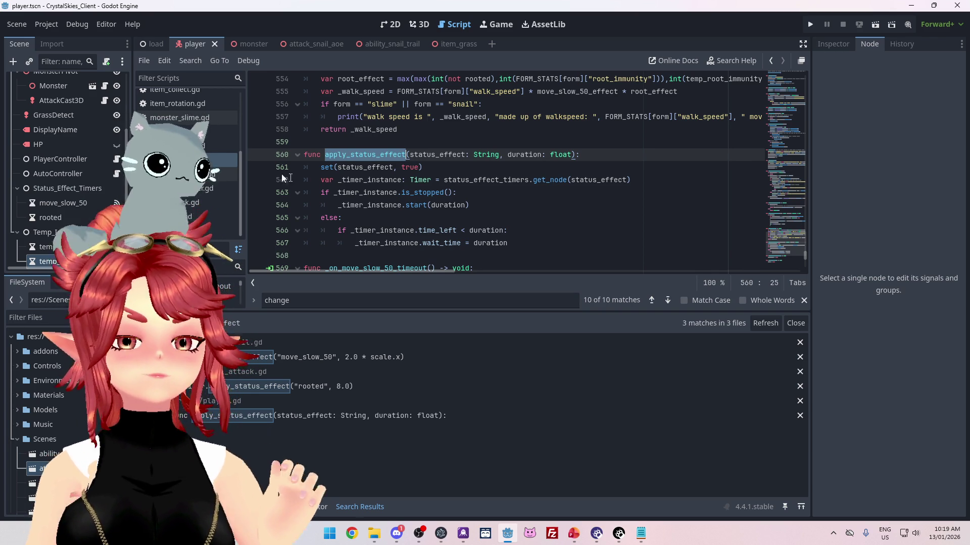
drag(804, 255, 804, 264)
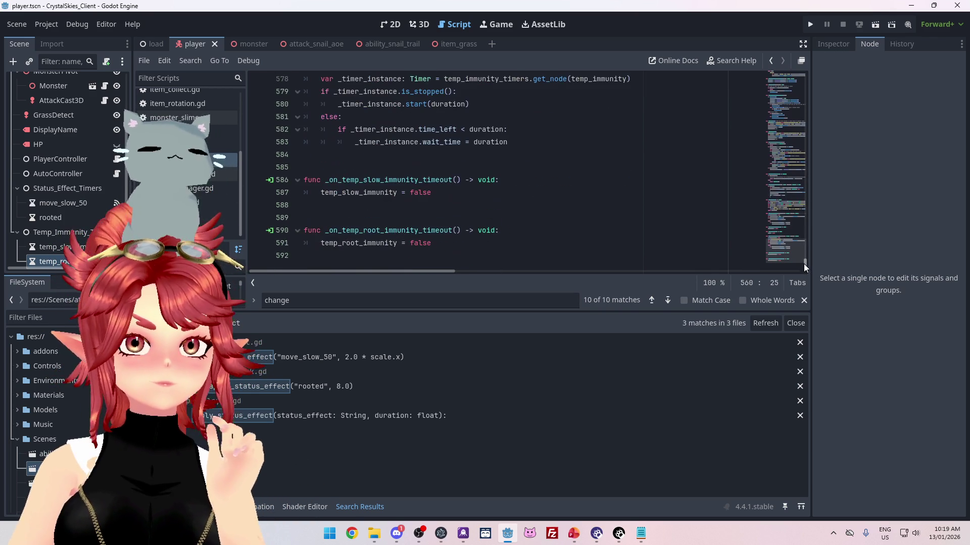
scroll(523, 198, up, 4)
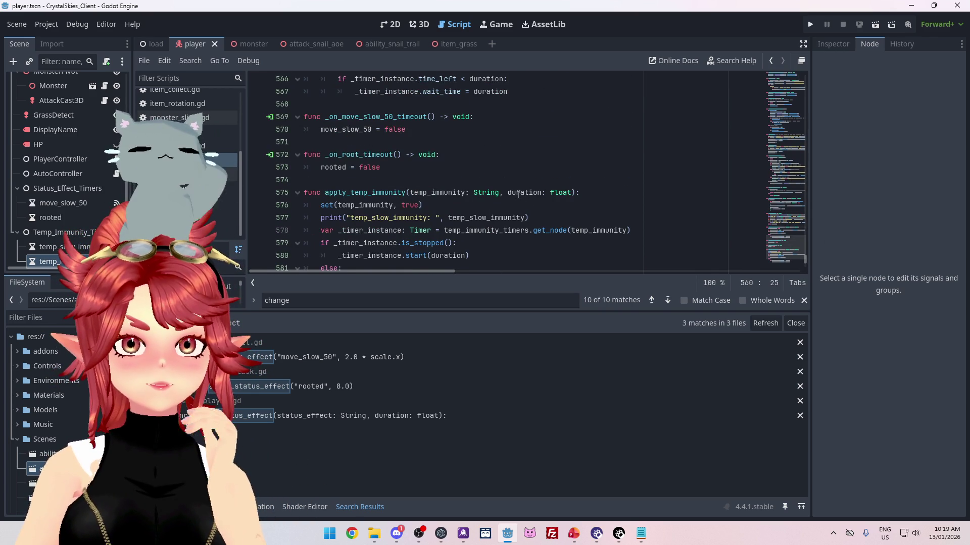
scroll(518, 195, up, 2)
scroll(518, 195, down, 4)
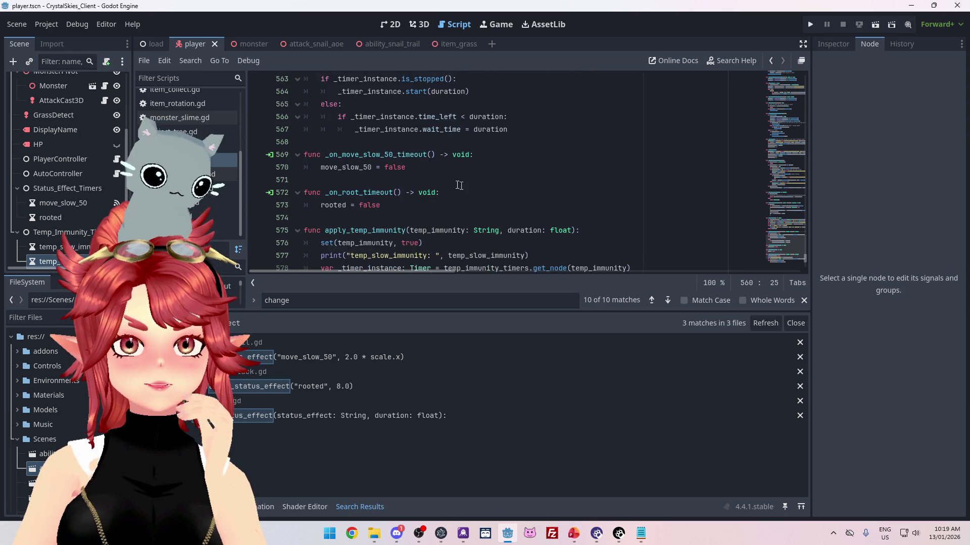
scroll(378, 165, up, 12)
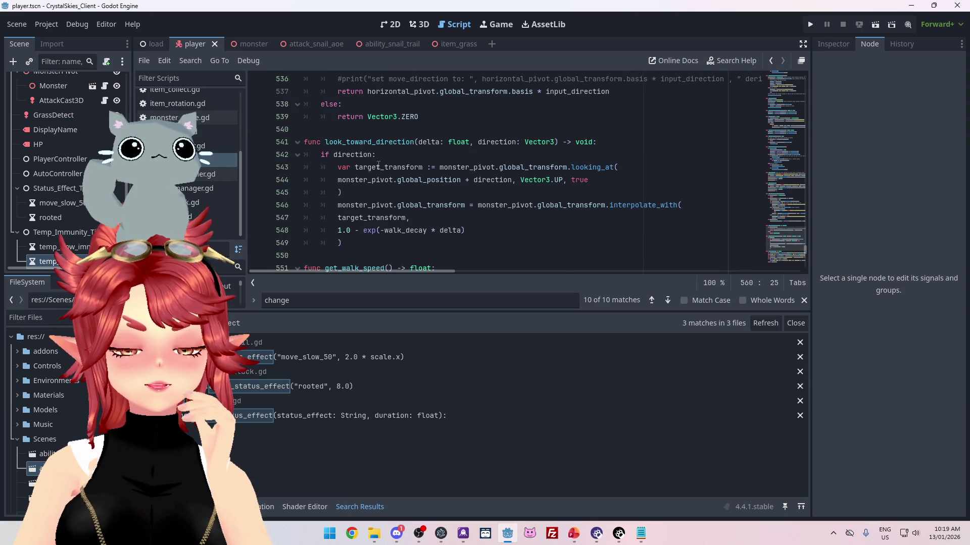
scroll(378, 165, up, 3)
scroll(378, 165, down, 7)
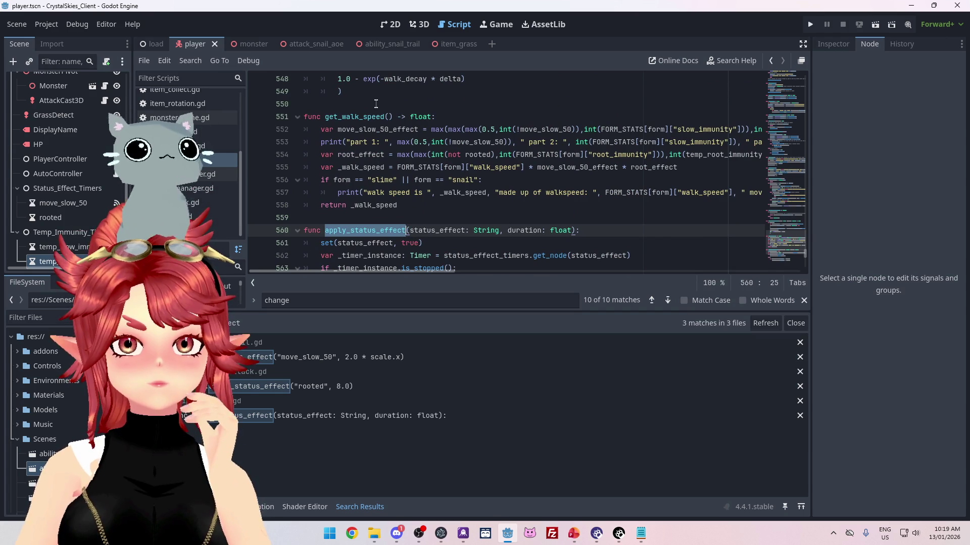
drag(361, 274, 421, 272)
drag(513, 269, 444, 269)
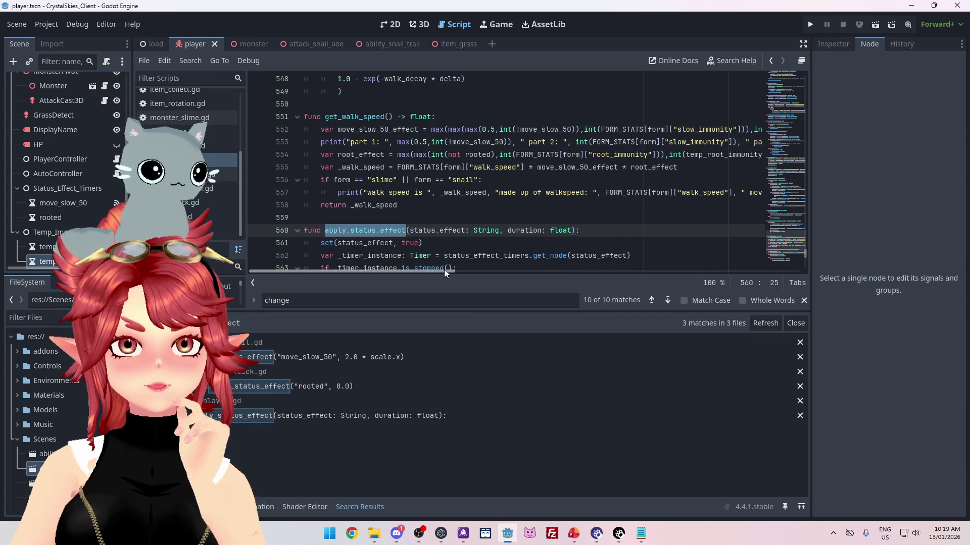
mouse_move(444, 269)
mouse_down()
mouse_move(501, 265)
mouse_move(444, 263)
mouse_up()
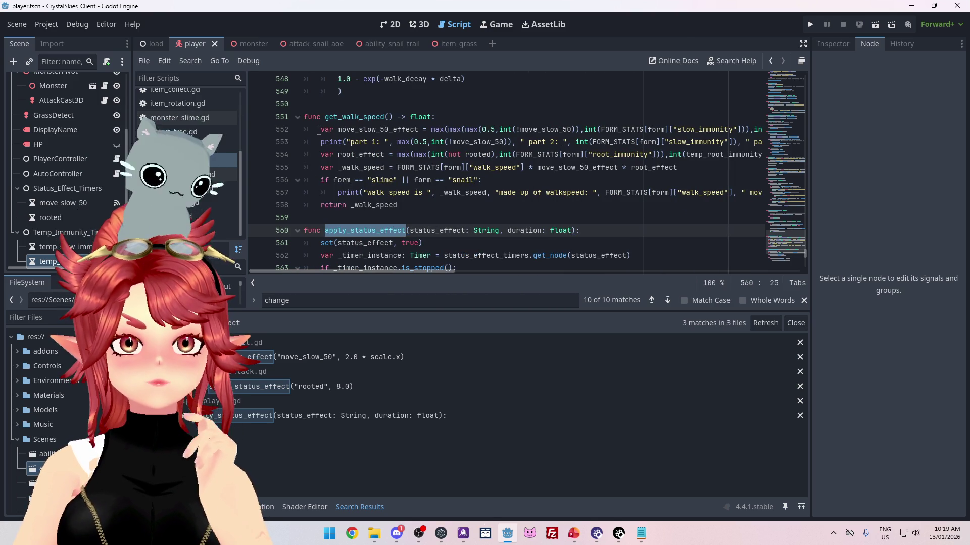
click(320, 131)
scroll(435, 268, right, 2)
scroll(425, 268, left, 2)
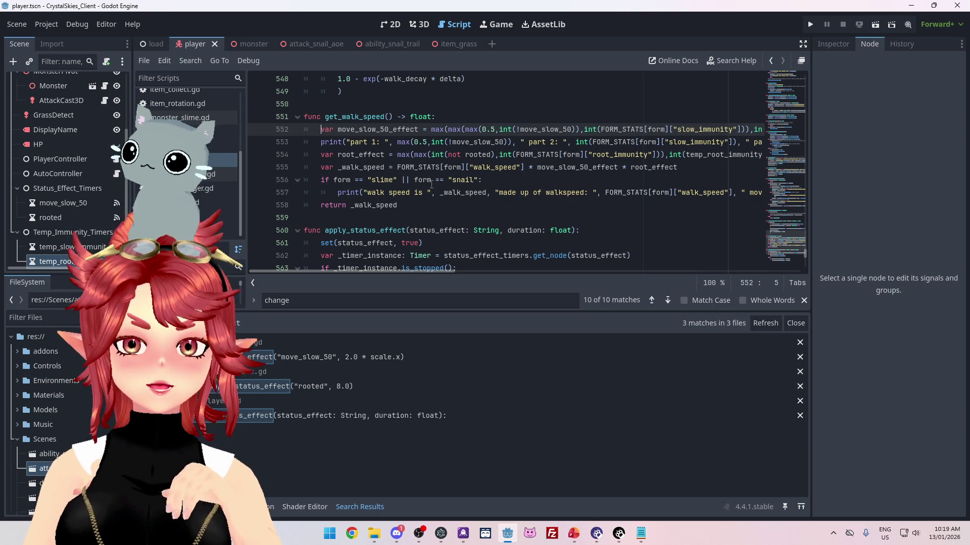
- Insert an 'if temp_slow_immunity:' line above the slow-effect calculation
key(Return)
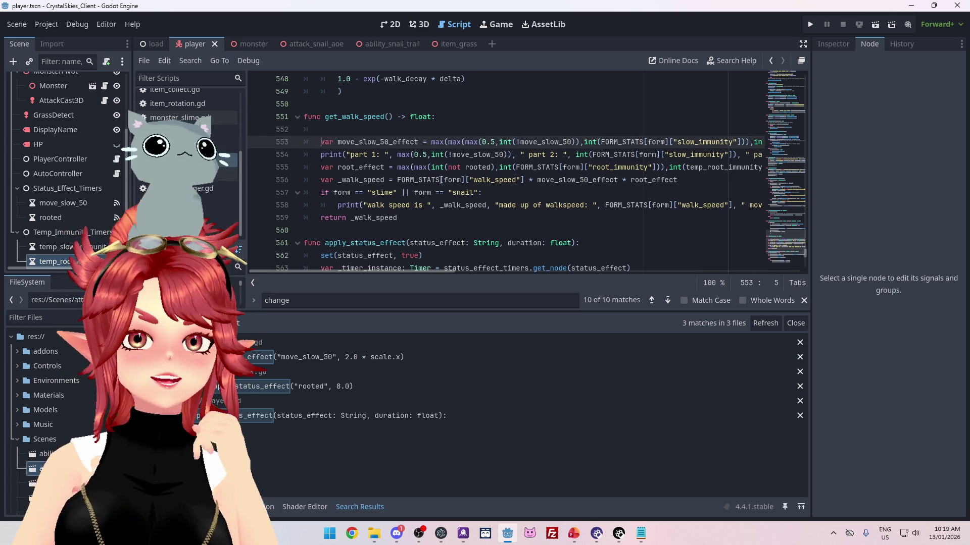
key(Up)
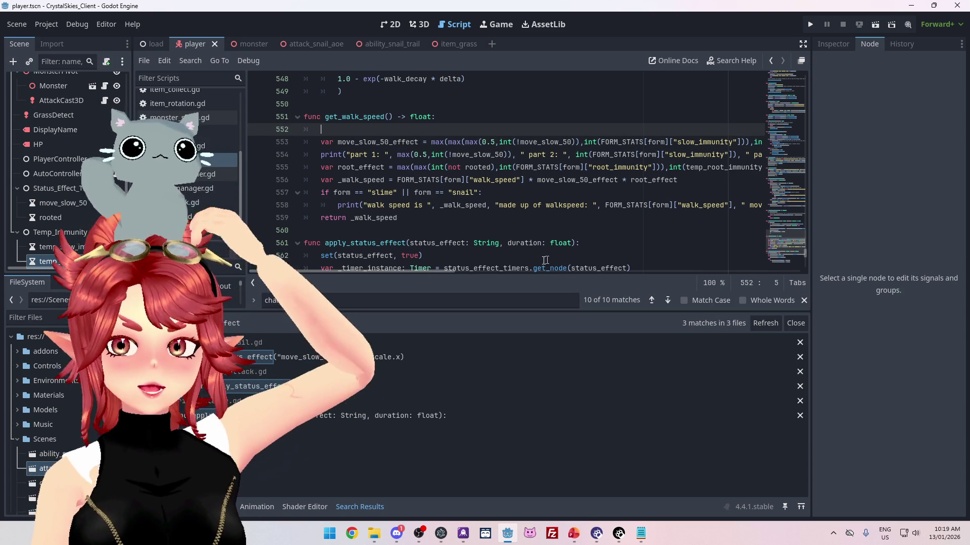
scroll(456, 274, right, 2)
scroll(455, 273, left, 2)
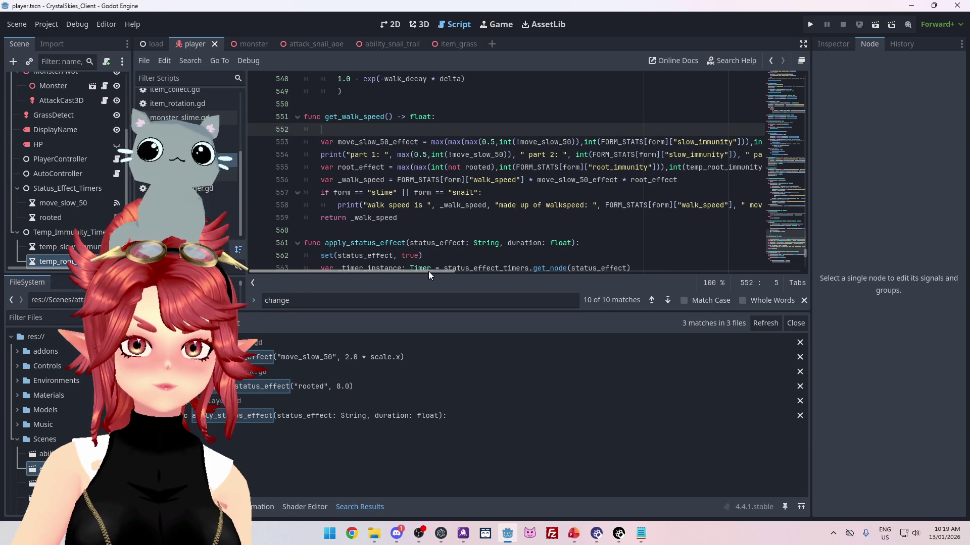
mouse_move(428, 271)
mouse_down()
mouse_move(513, 269)
mouse_move(435, 268)
mouse_move(432, 186)
mouse_up()
text(if)
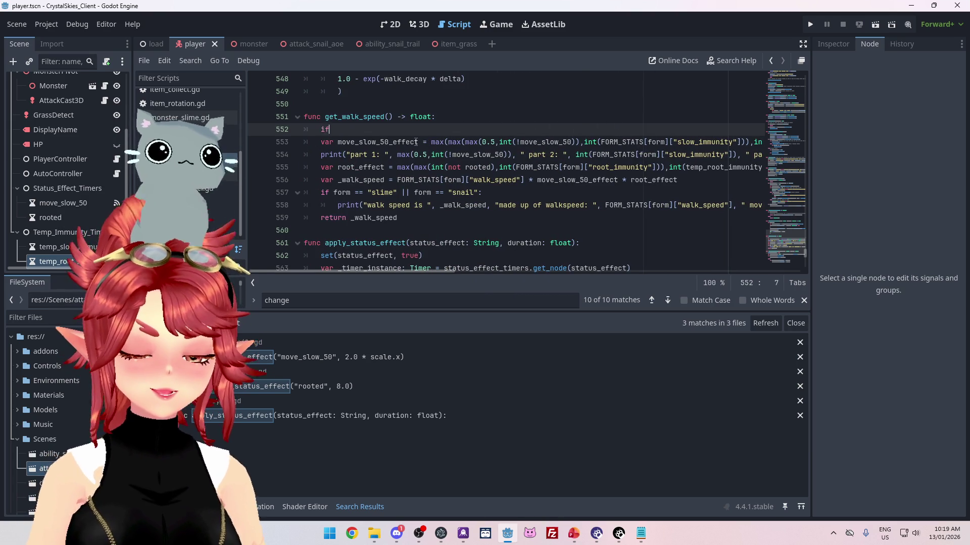
text( temp)
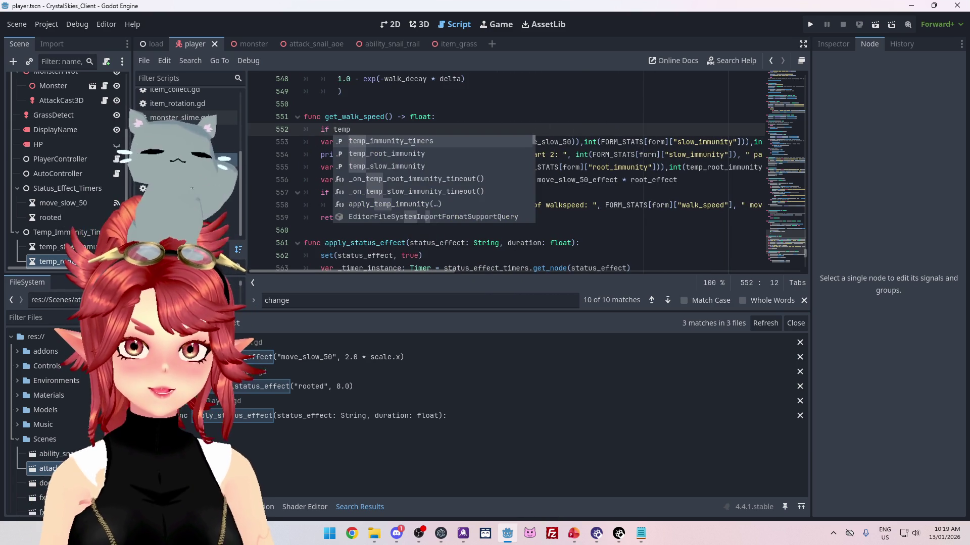
key(Down)
key(Down)
key(Return)
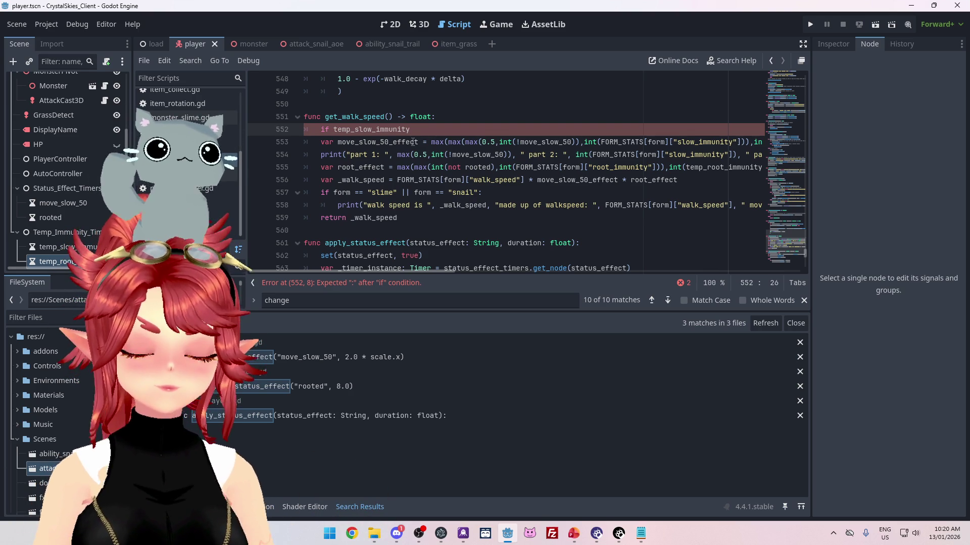
text(:)
key(Return)
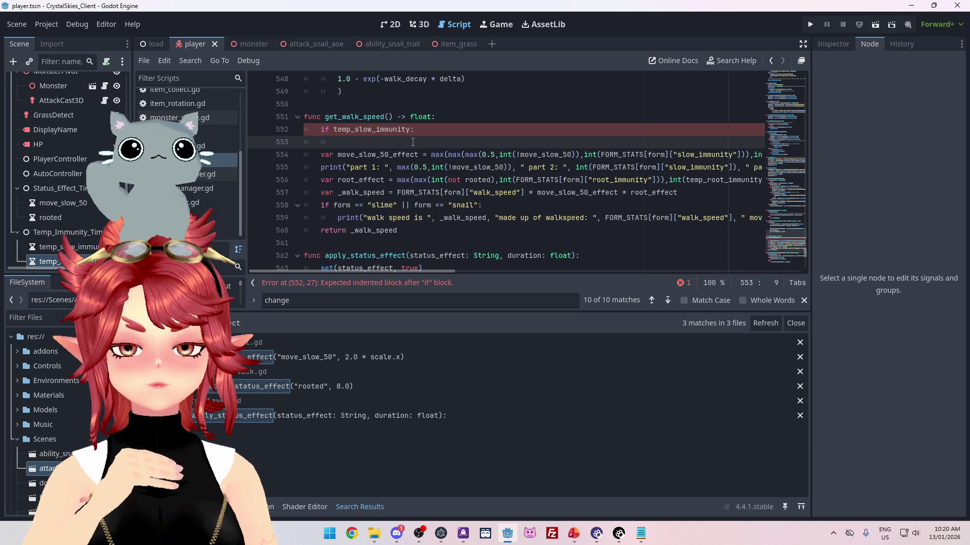
- Inside that if block, set move_slow_50 = false
text(move)
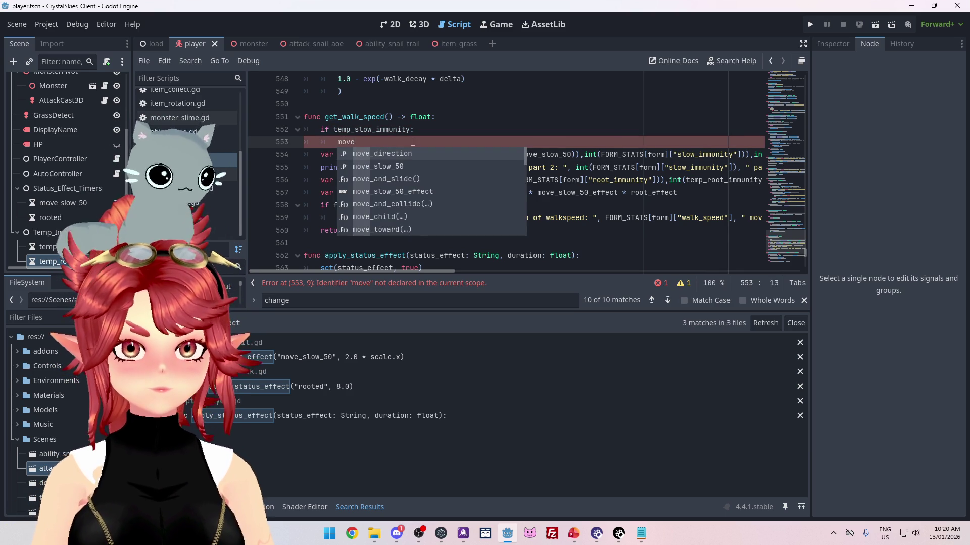
key(Down)
key(Return)
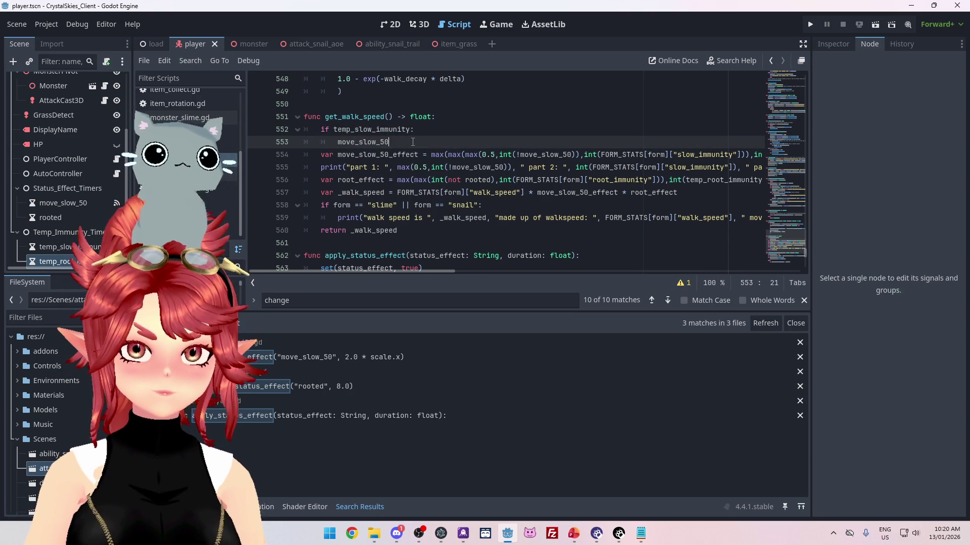
text( = false)
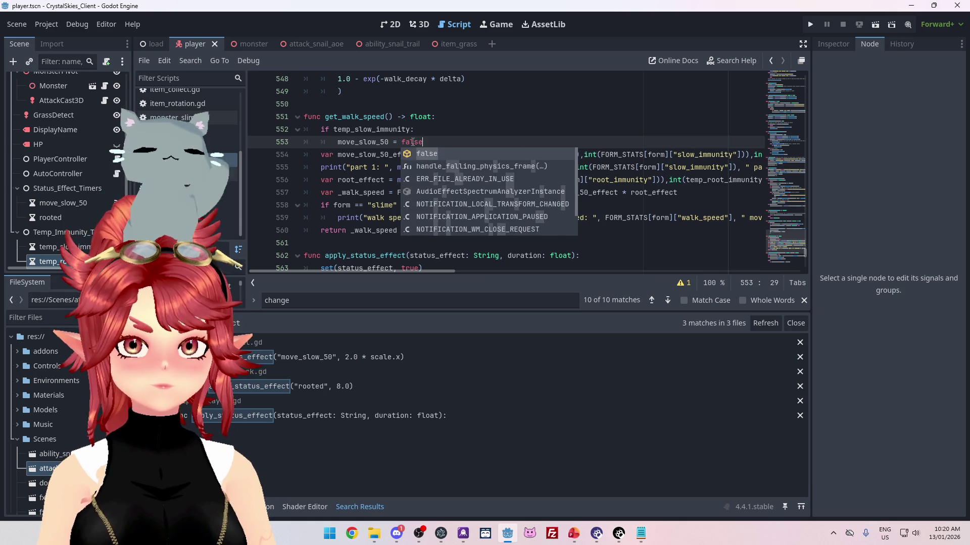
key(Up)
key(Down)
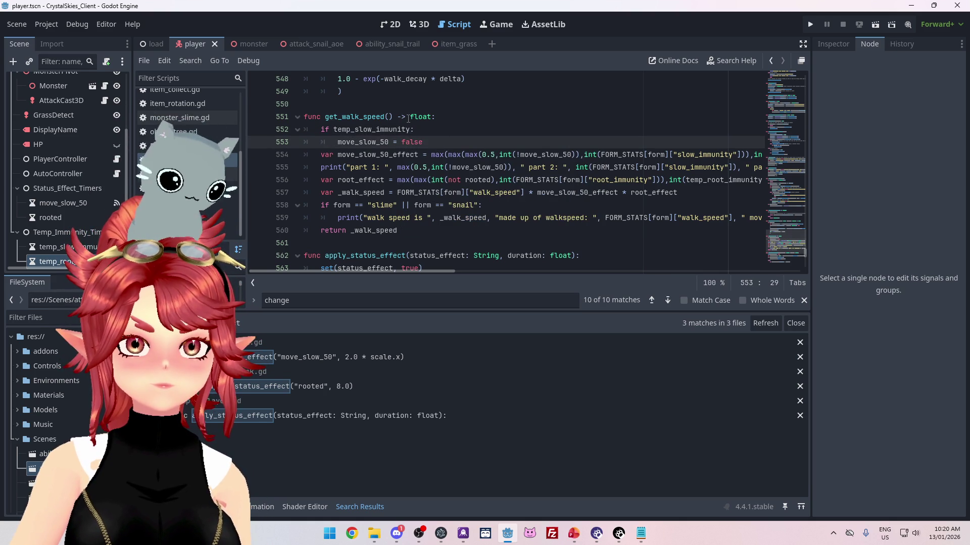
- Remove the int(temp_slow_immunity) term and the extra max( from line 554
drag(404, 272, 467, 272)
drag(682, 154, 577, 155)
drag(501, 273, 406, 268)
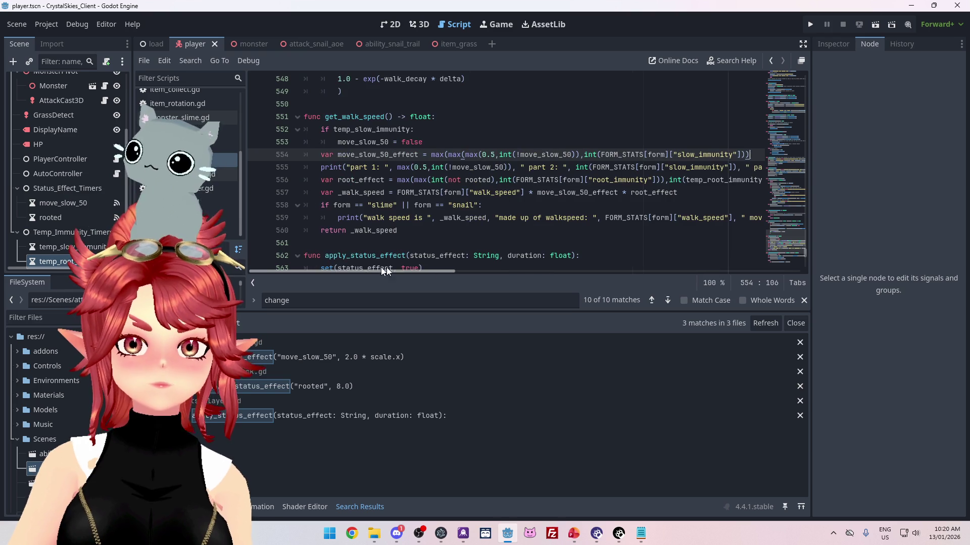
click(446, 155)
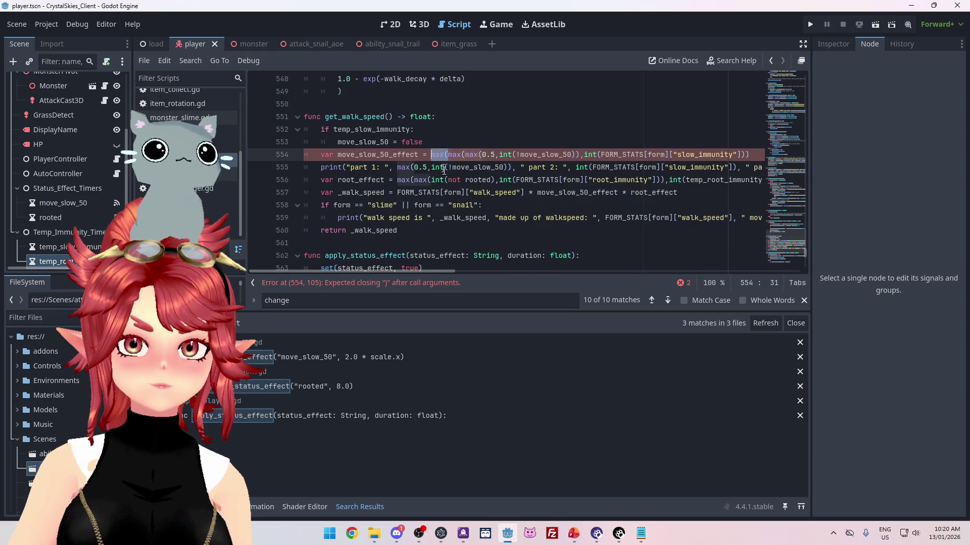
key(Delete)
key(Delete)
key(Delete)
key(ctrl+z)
text(if)
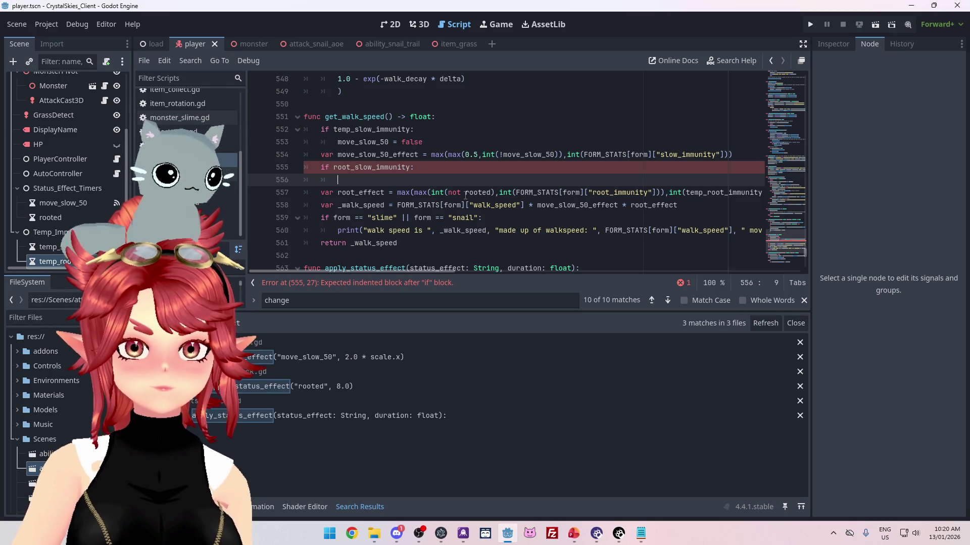
- Write an 'if temp_root_immunity:' block that sets rooted = false
text(rooted:)
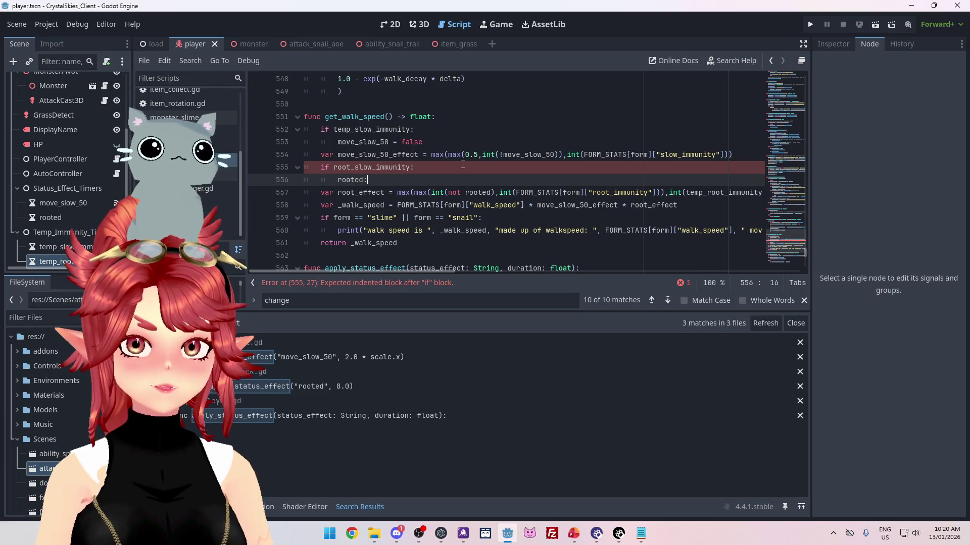
text( false)
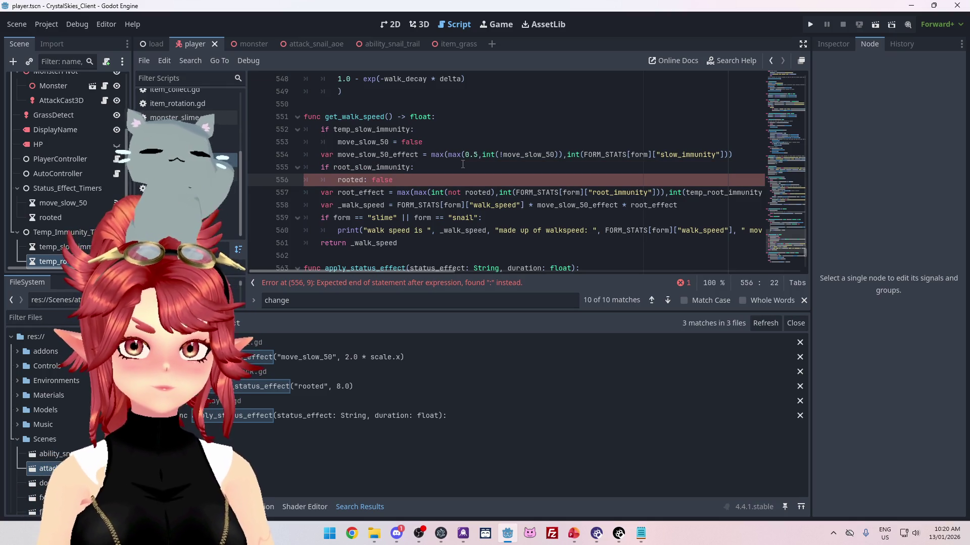
click(365, 180)
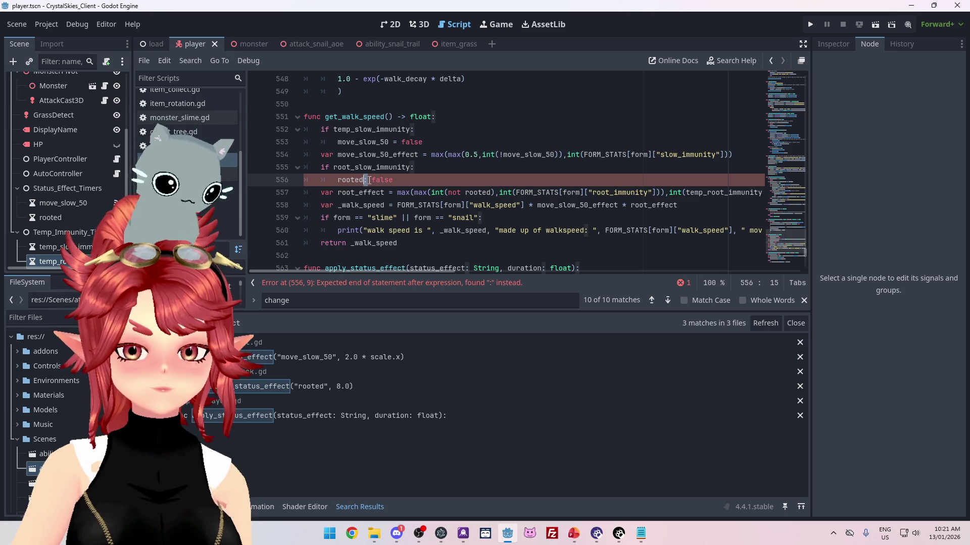
key(Delete)
text(=)
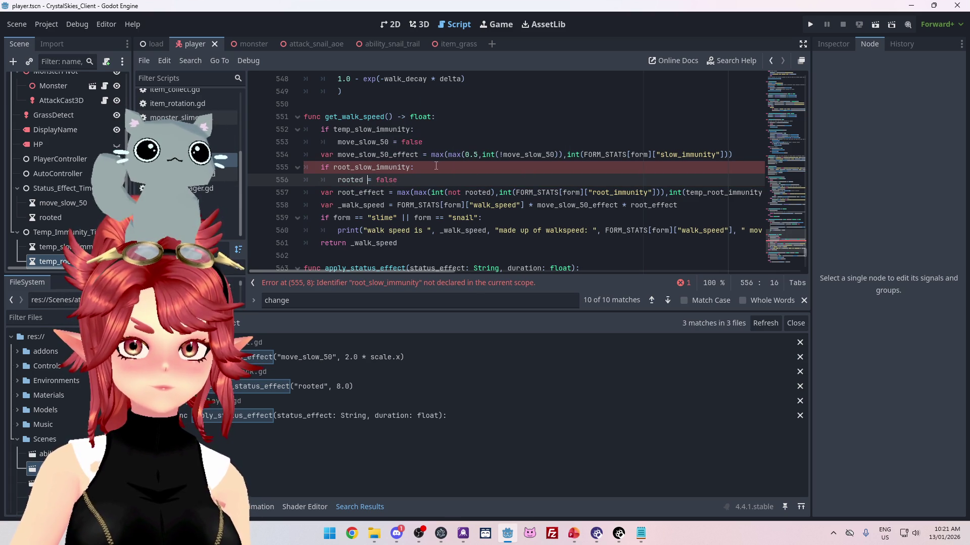
drag(333, 168, 371, 168)
text(te)
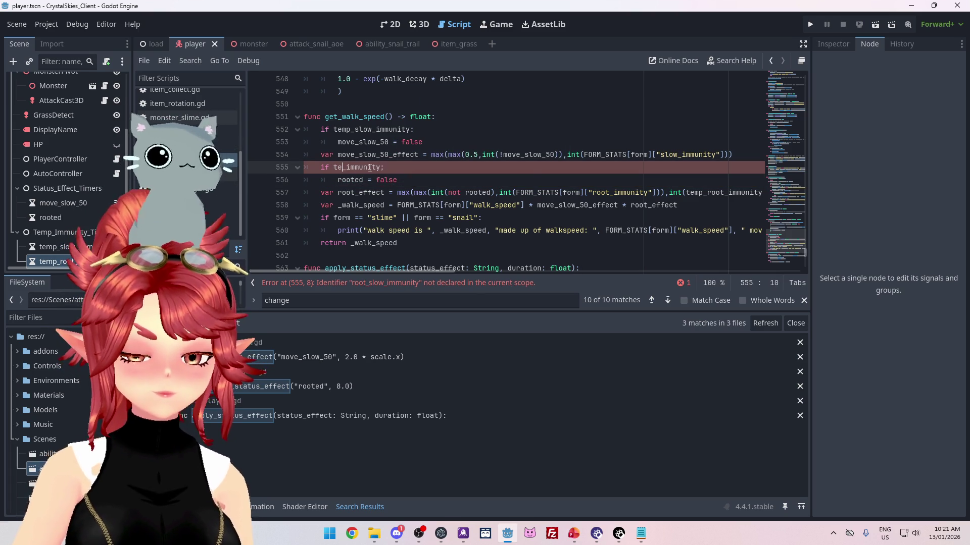
text(mp_root)
- Drop the temp_root_immunity argument and outer max( from line 557, save, and run the game
click(440, 153)
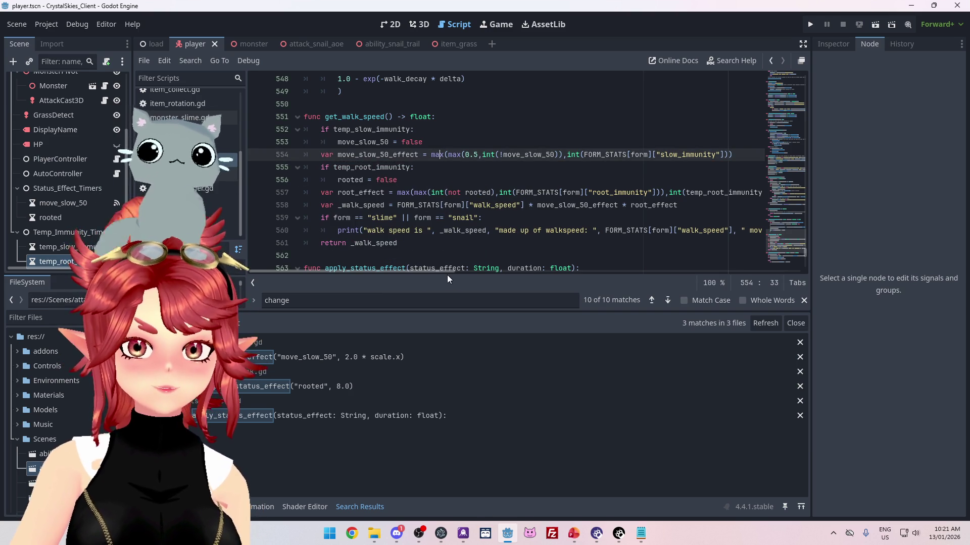
drag(447, 271, 514, 271)
drag(583, 192, 476, 193)
key(BackSpace)
drag(453, 271, 374, 271)
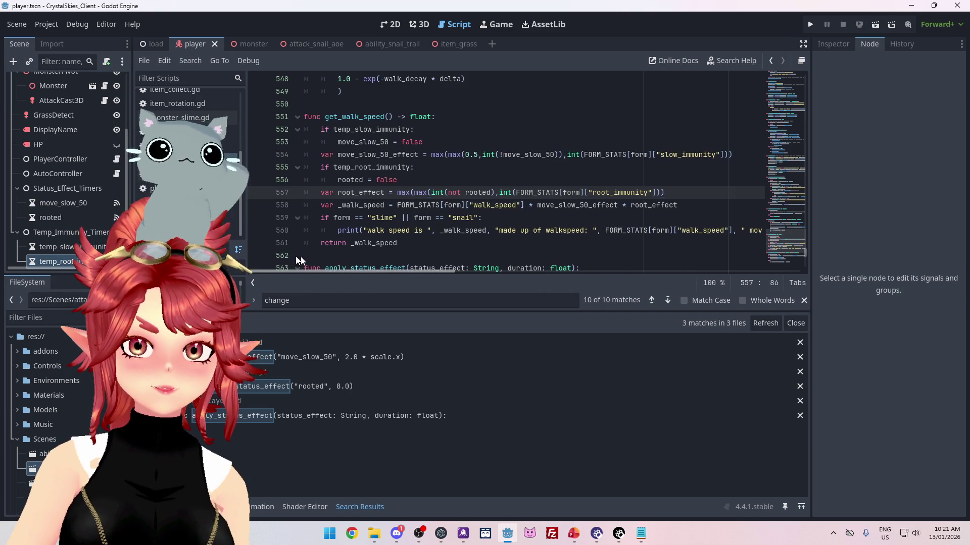
click(413, 192)
key(BackSpace)
key(BackSpace)
key(BackSpace)
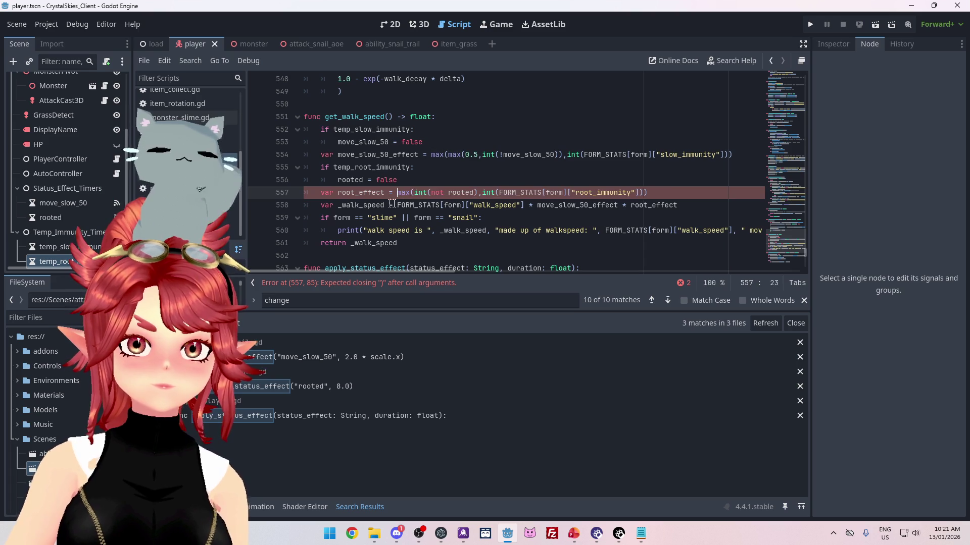
click(505, 169)
key(ctrl+s)
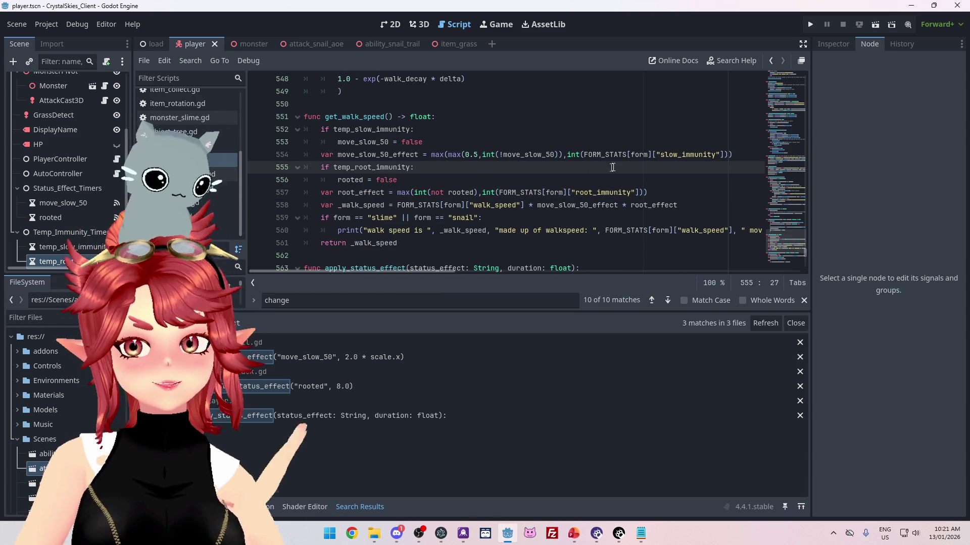
key(F5)
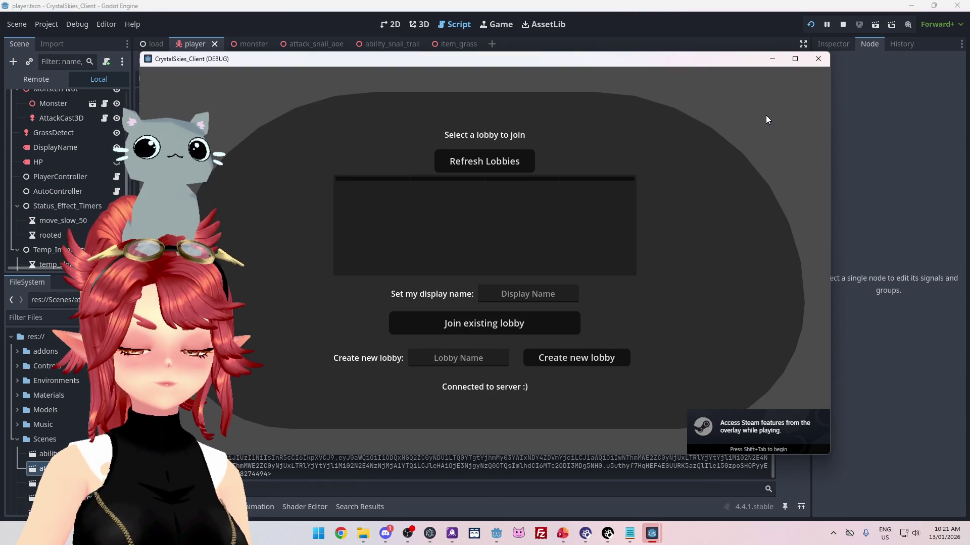
- Enter a display name, create lobby 'sdfsdfs', play briefly, then stop the game
click(501, 290)
text(Phwe)
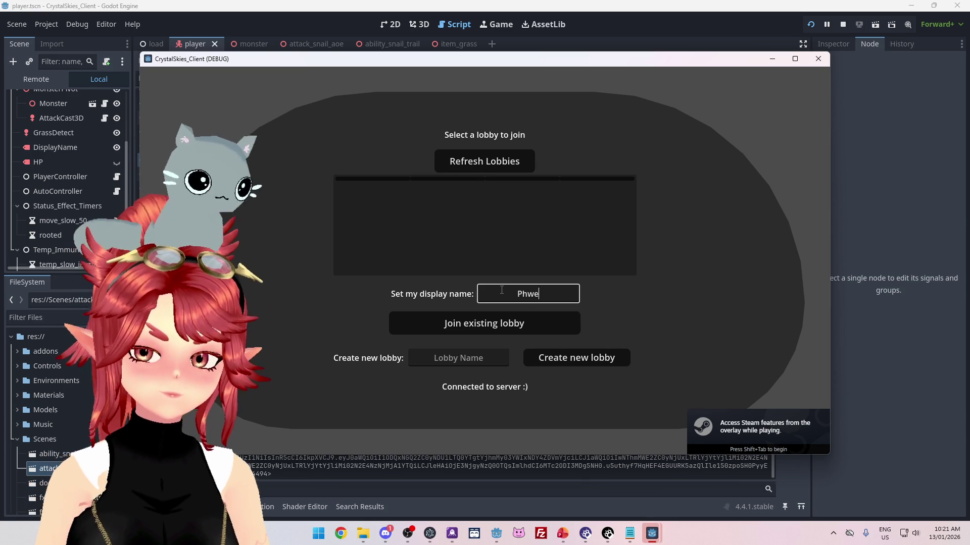
text(e)
click(458, 358)
text(sdfsdfs)
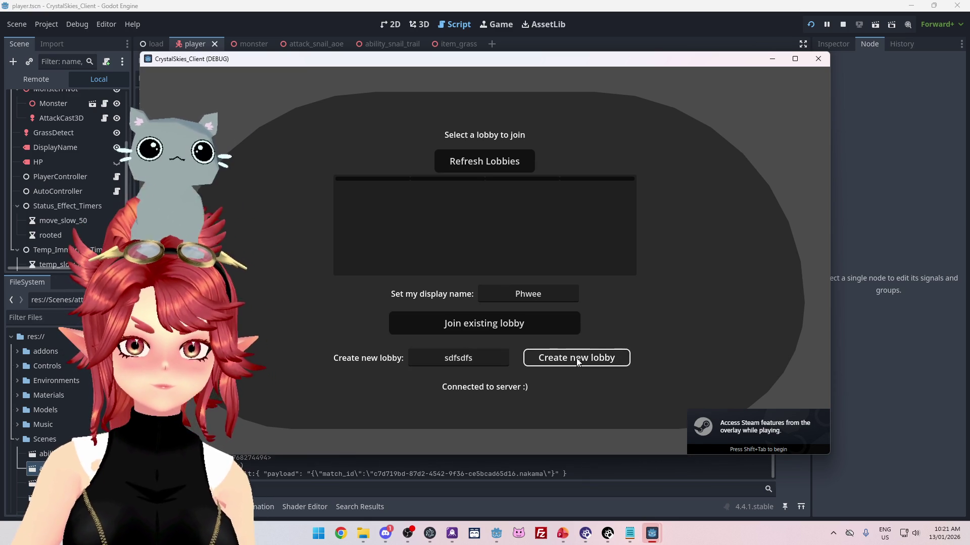
click(578, 358)
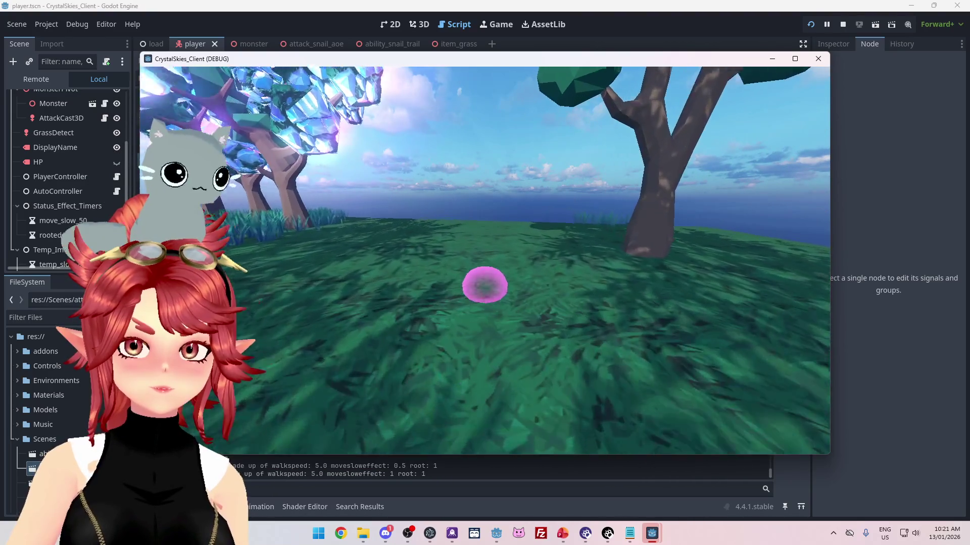
key(Escape)
click(846, 25)
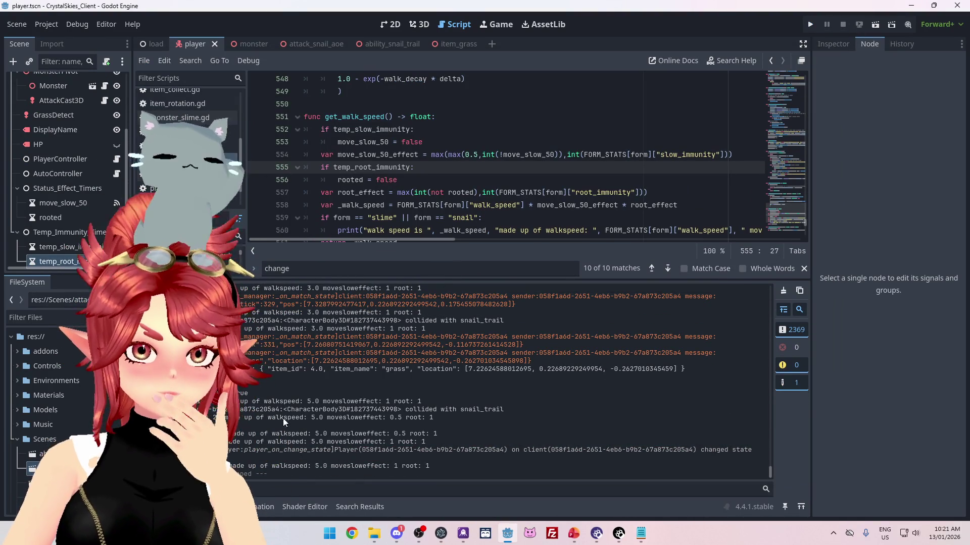
scroll(442, 337, up, 2)
scroll(442, 338, down, 2)
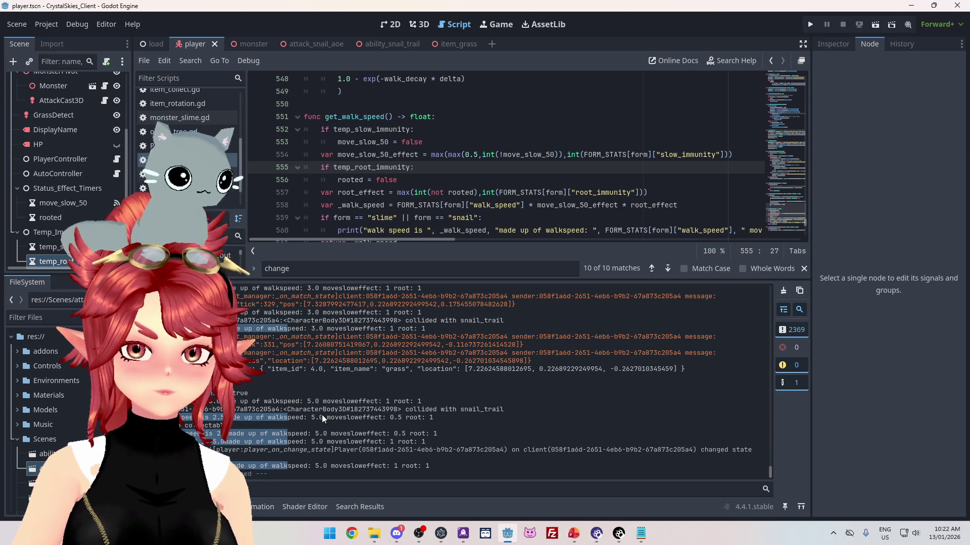
drag(322, 418, 304, 418)
drag(402, 417, 374, 418)
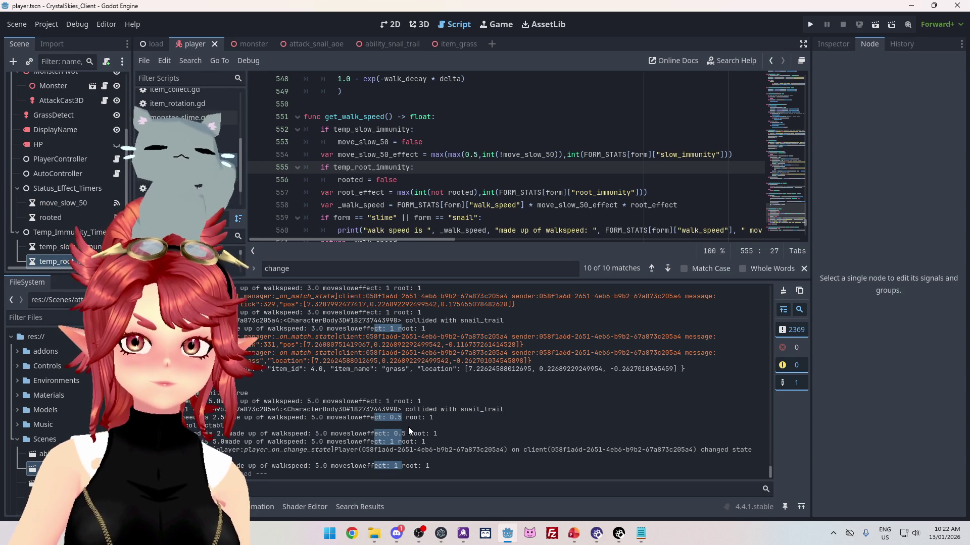
scroll(558, 188, down, 1)
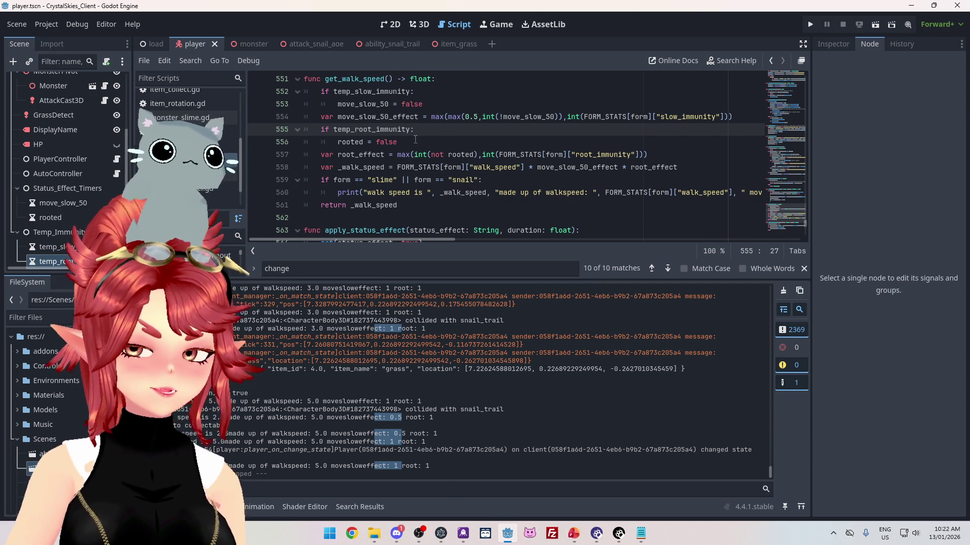
- Orbit the ability_snail_trail scene's trail area in 3D, then return to player.gd's apply_status_effect
click(373, 45)
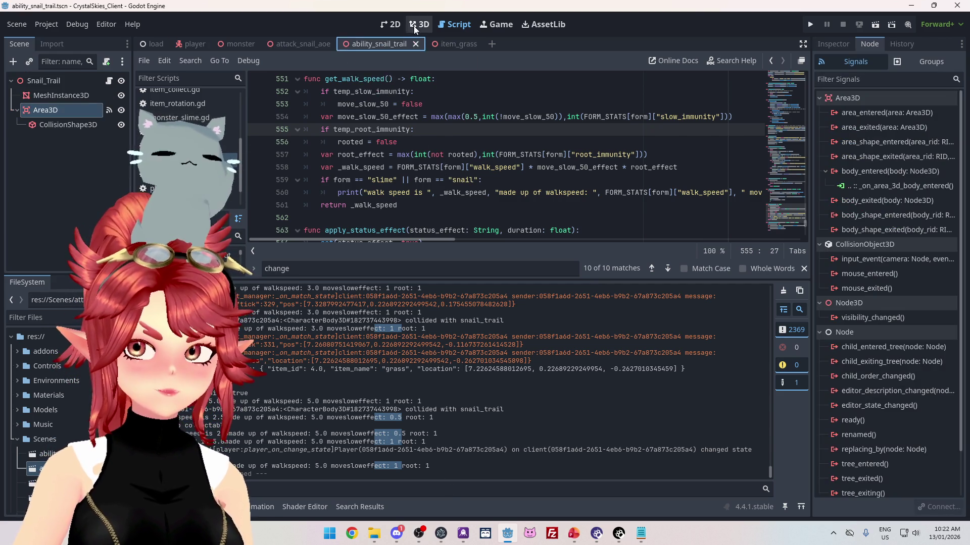
mouse_move(507, 208)
mouse_down()
mouse_move(499, 72)
mouse_move(523, 166)
mouse_move(532, 143)
mouse_move(554, 245)
mouse_move(445, 148)
mouse_move(568, 182)
mouse_move(539, 172)
mouse_move(517, 193)
mouse_move(501, 87)
mouse_up()
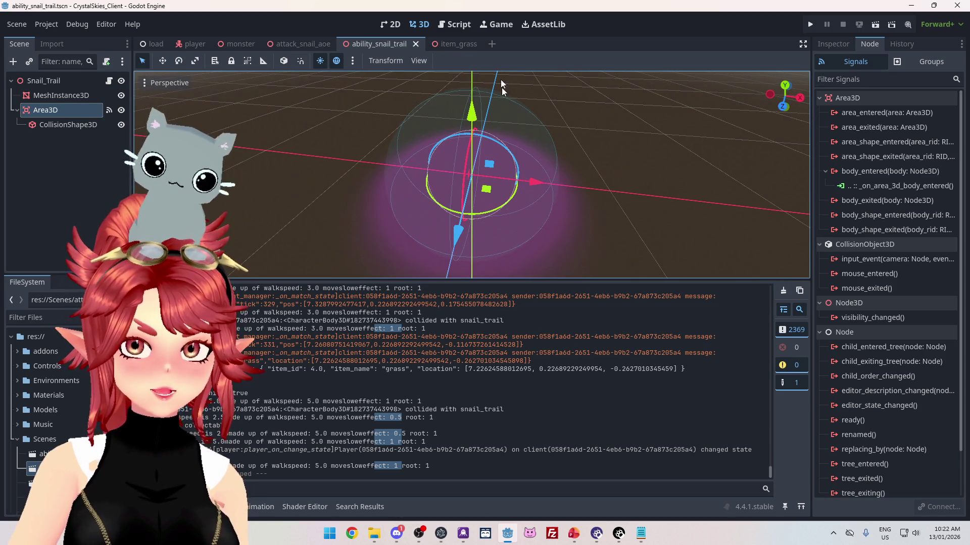
click(457, 25)
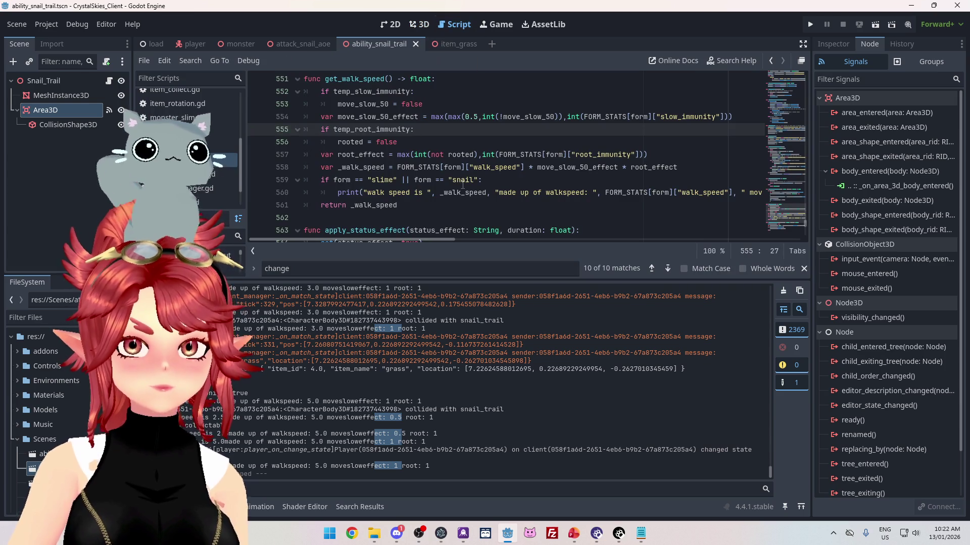
key(Down)
- Add print("apply status effect: ", status_effect) after set(status_effect, true), save, and rerun
scroll(318, 101, down, 3)
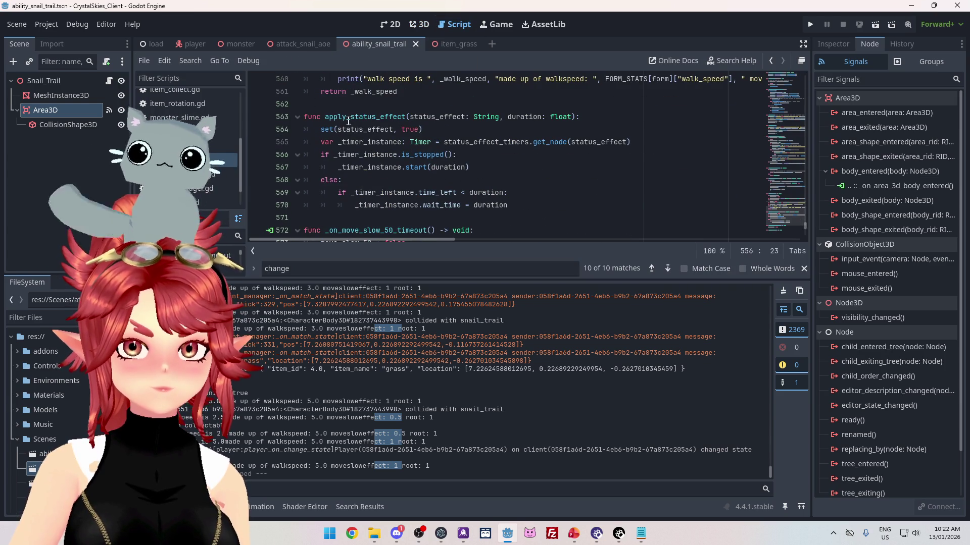
click(429, 132)
key(Return)
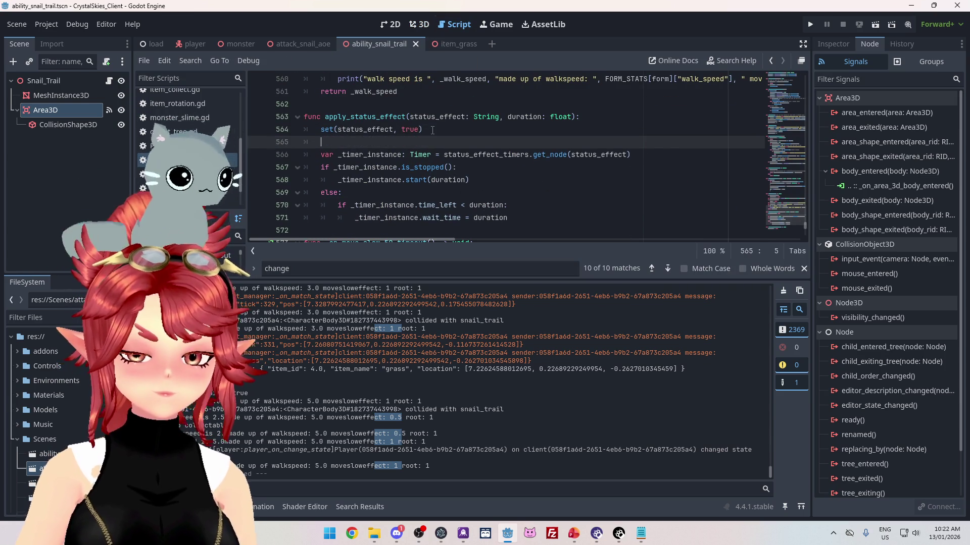
text(print())
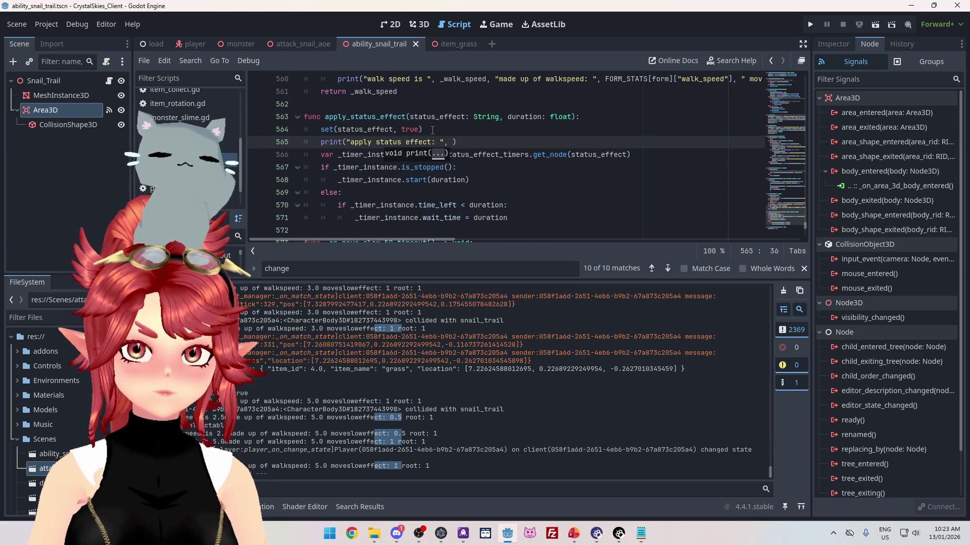
text(status_effect)
key(Return)
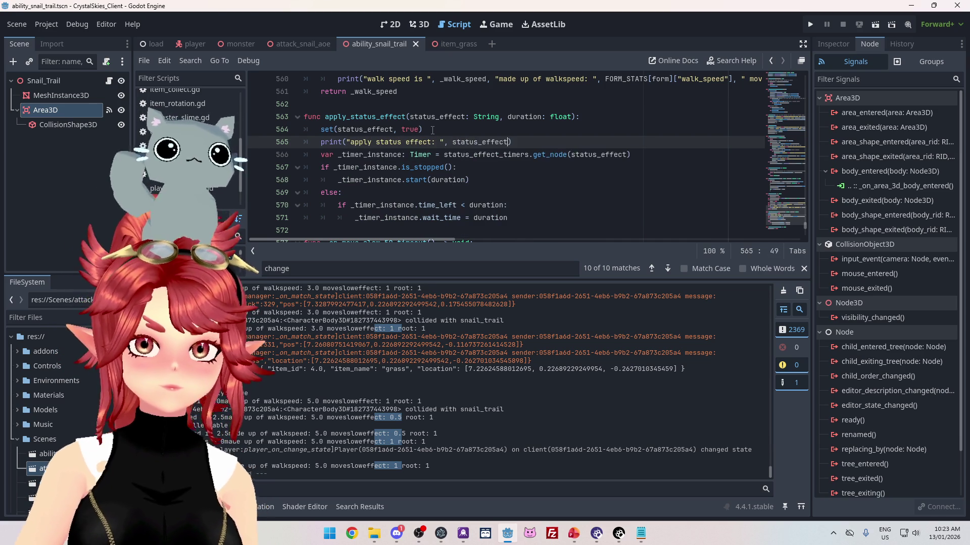
click(522, 117)
key(ctrl+s)
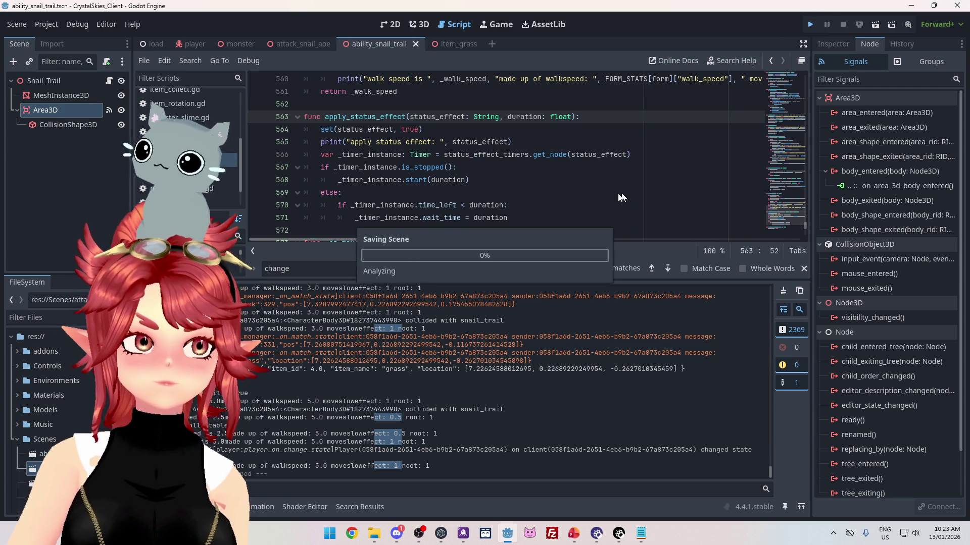
key(F5)
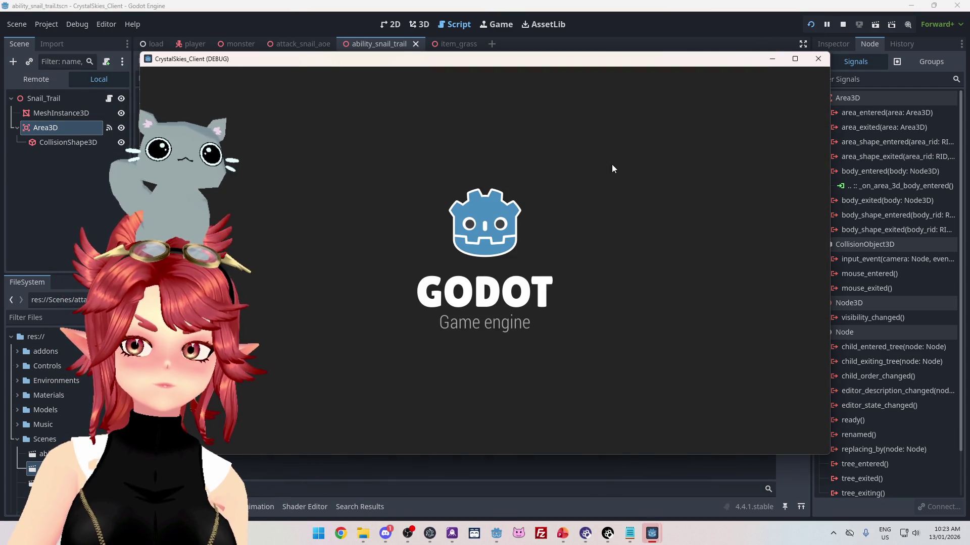
- Enter a display name and create a new lobby named 'asdasdasd'
click(547, 294)
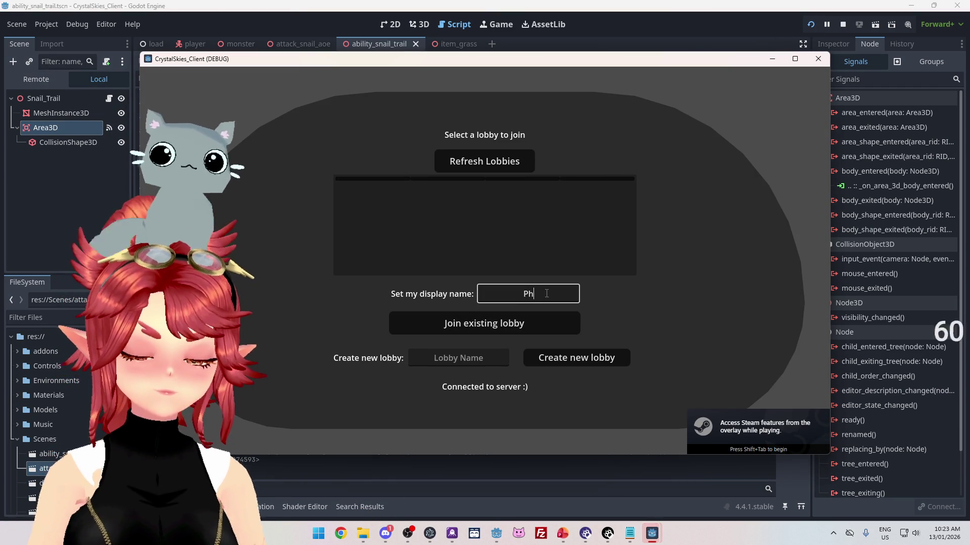
text(hwee)
key(Tab)
text(asdasdasd)
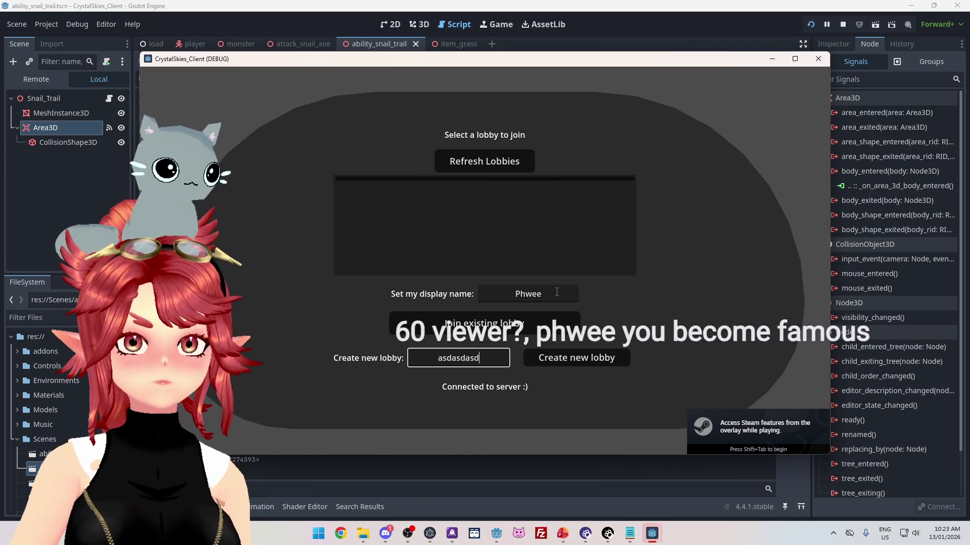
click(565, 359)
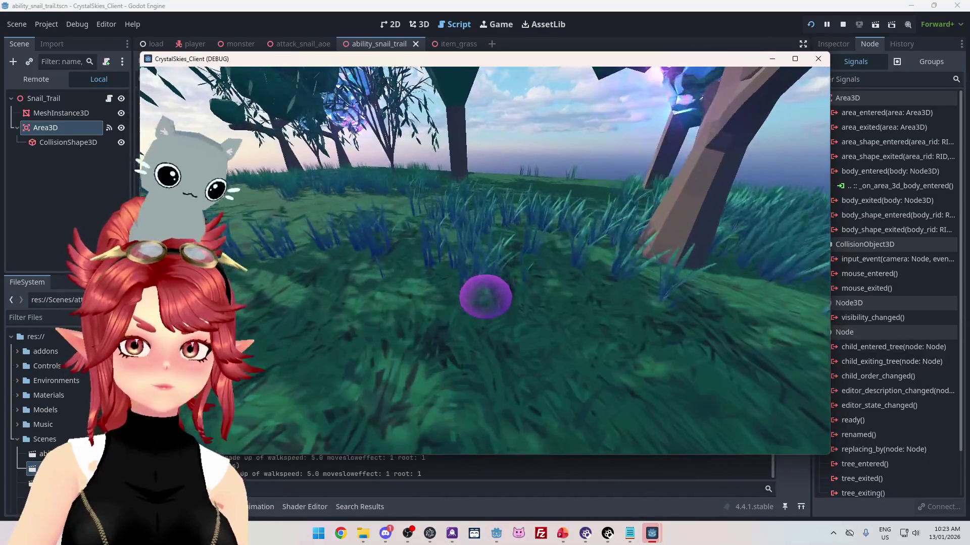
- Walk the snail forward and turn along the path using W, D and A
key(w)
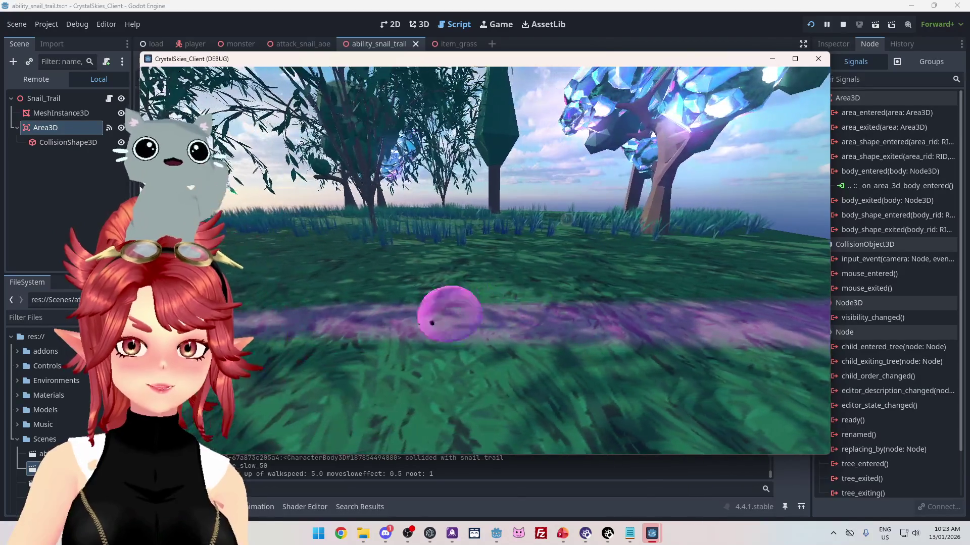
key(d)
key(d)
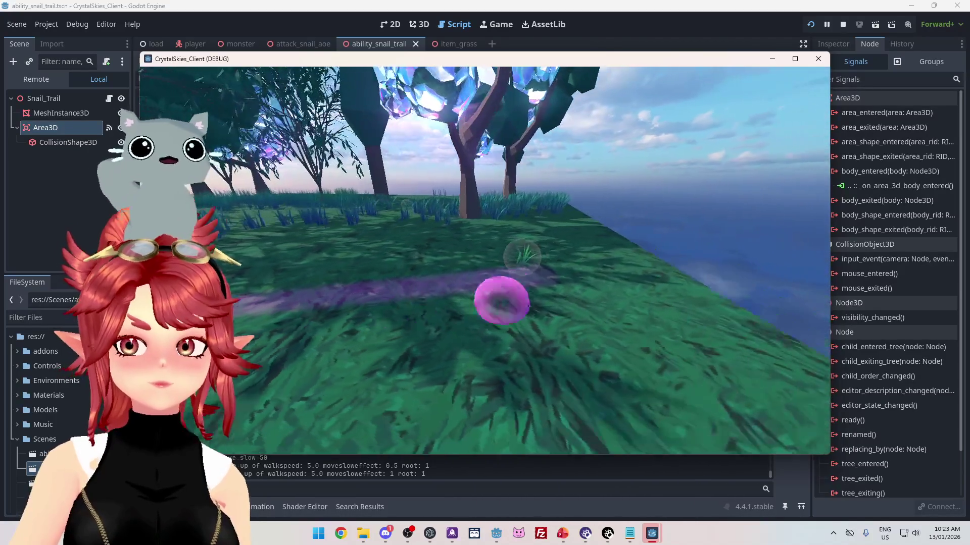
key(a)
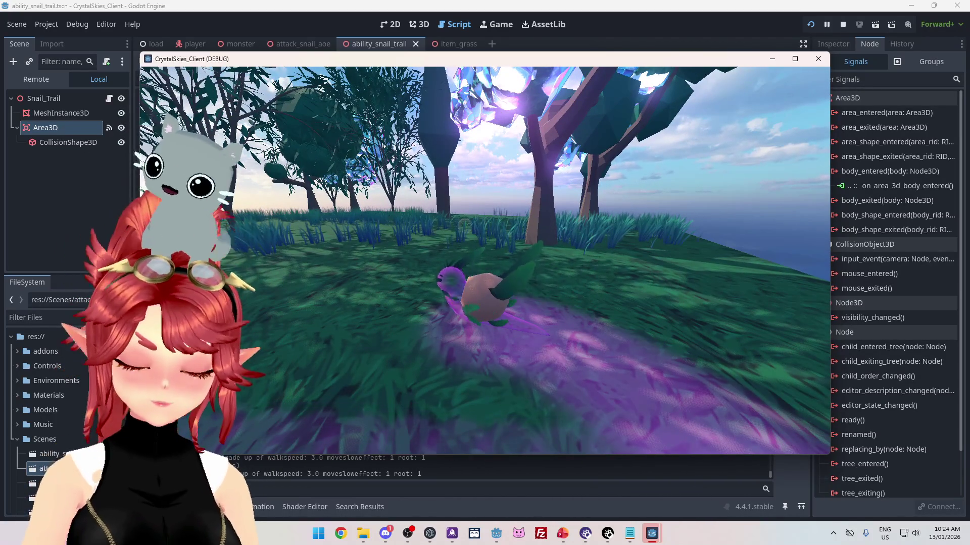
key(a)
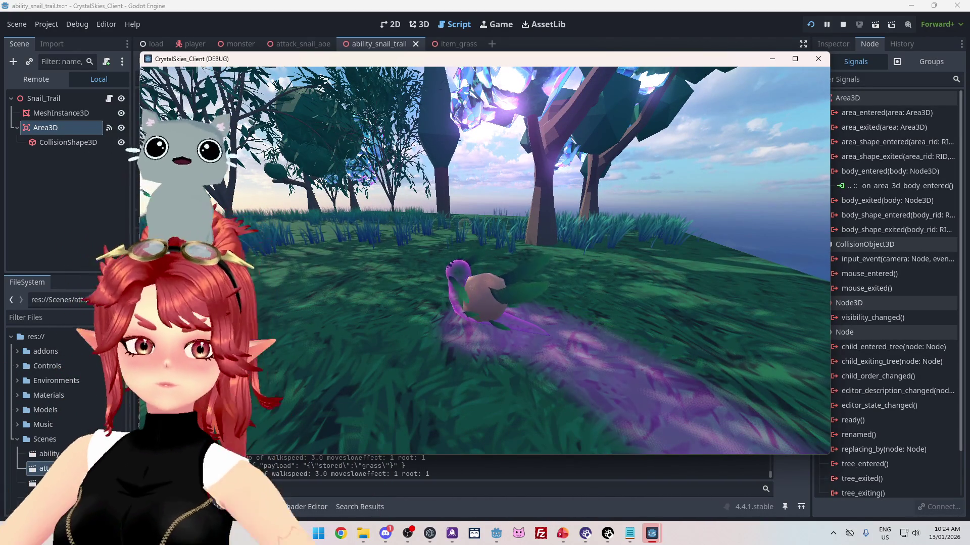
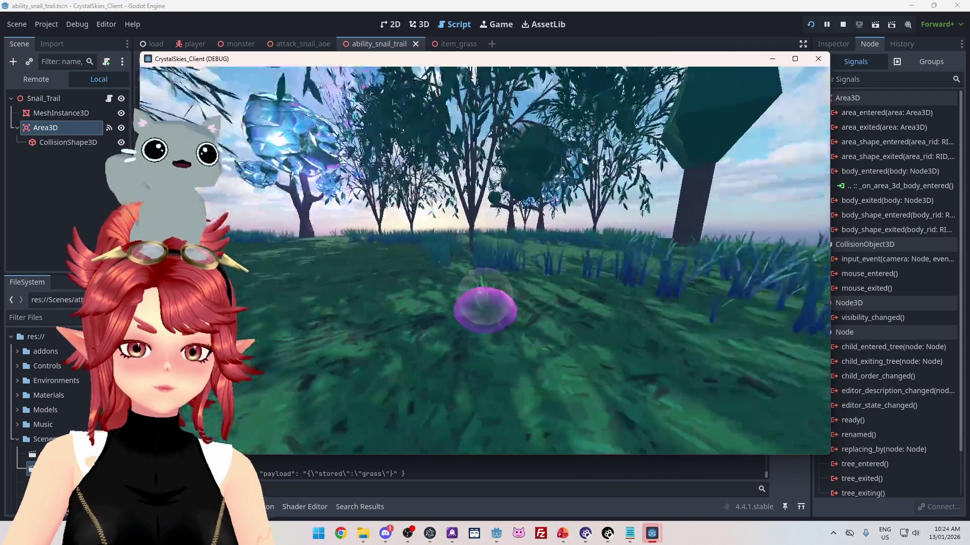
- Free the mouse from the debug game window and stop the running project with F8
key(Escape)
key(F8)
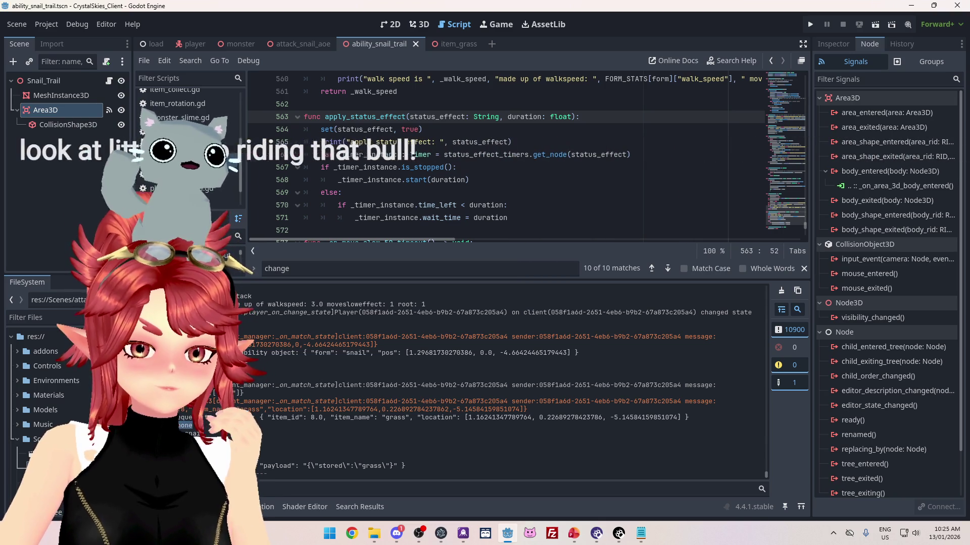
- Enlarge the script editor above the Output panel and switch to the player scene
drag(237, 385, 299, 384)
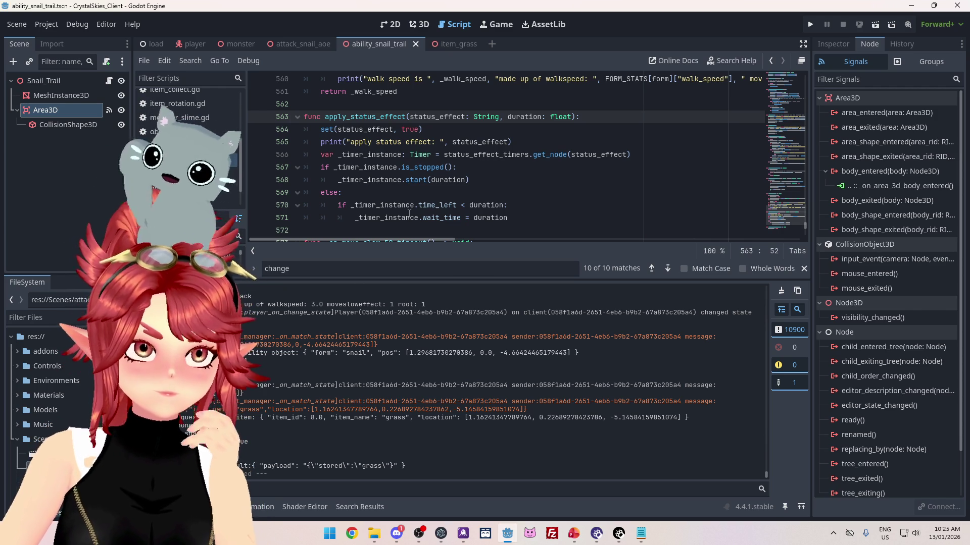
mouse_move(410, 202)
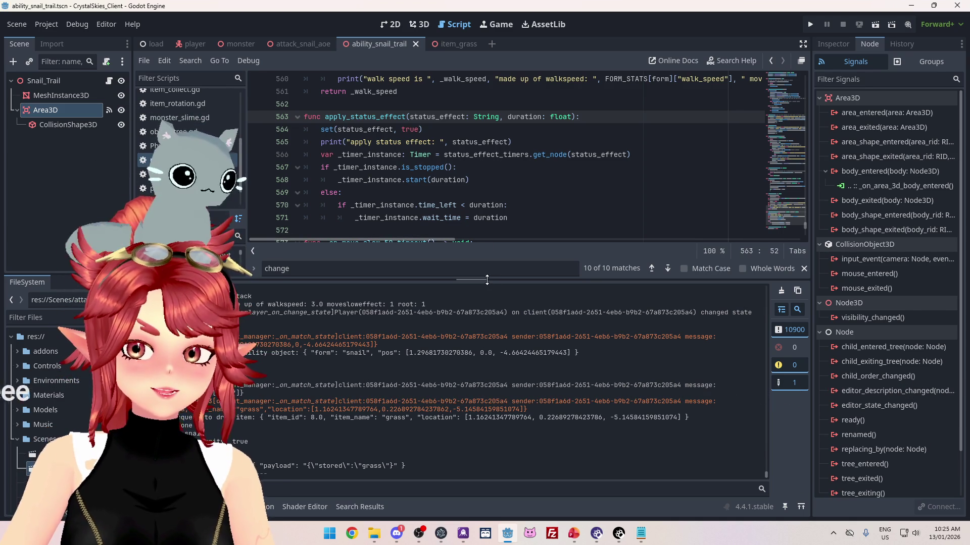
drag(490, 281, 489, 315)
scroll(408, 187, up, 3)
scroll(435, 157, down, 3)
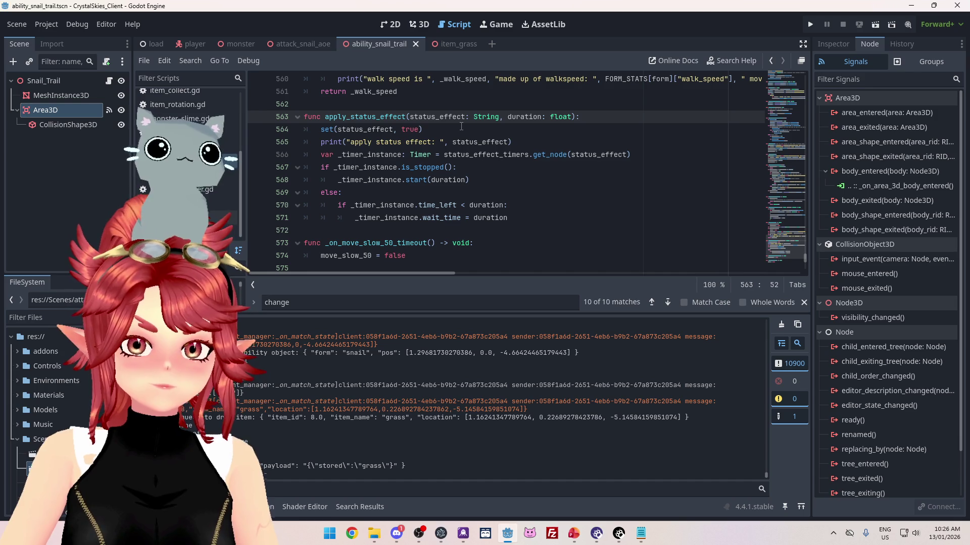
click(186, 44)
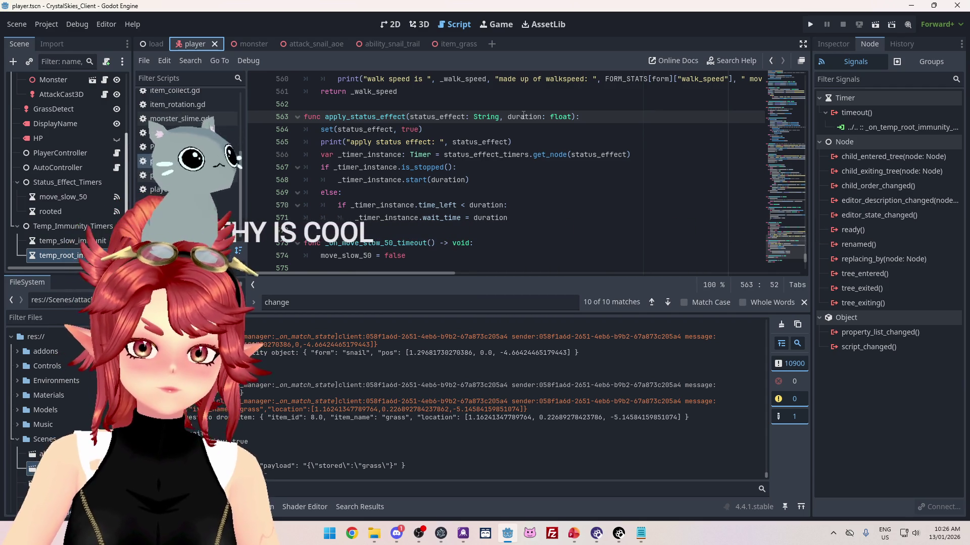
- Select the rooted timer node in the player scene and review its signals
click(71, 212)
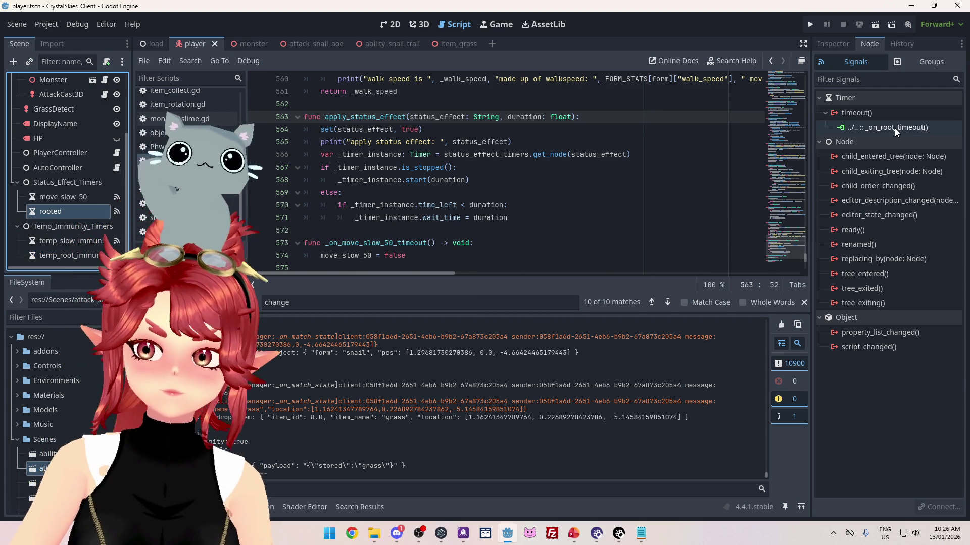
scroll(617, 201, down, 5)
scroll(549, 215, down, 2)
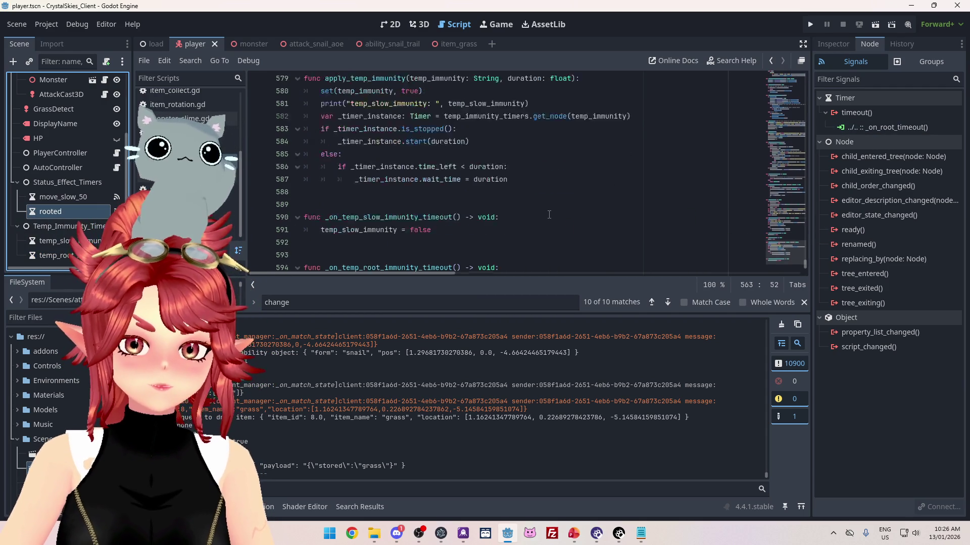
scroll(549, 215, up, 4)
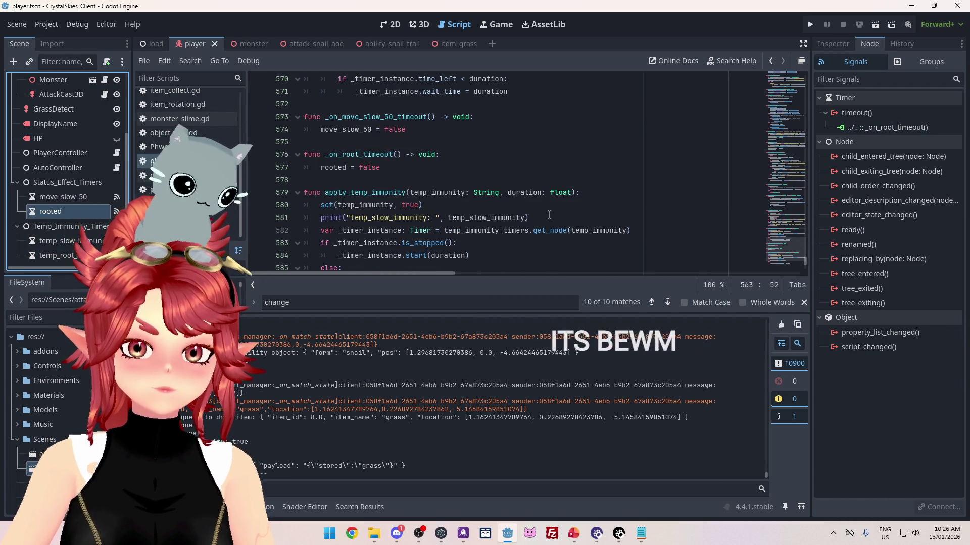
scroll(549, 215, up, 3)
scroll(505, 204, down, 7)
scroll(503, 203, up, 3)
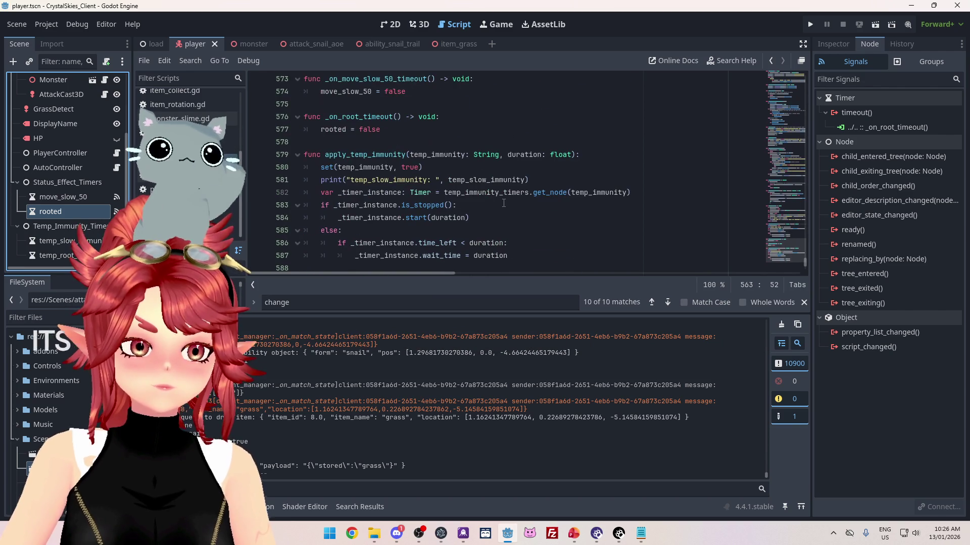
scroll(504, 203, up, 4)
scroll(504, 203, down, 3)
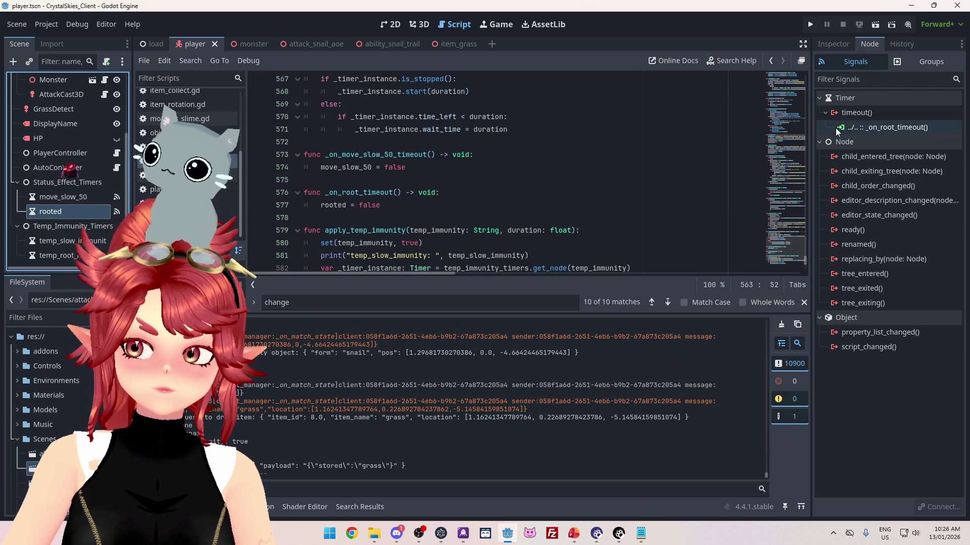
- Disconnect _on_root_timeout from the rooted timer's timeout and connect timeout to _on_rooted_timeout
right_click(865, 126)
click(888, 162)
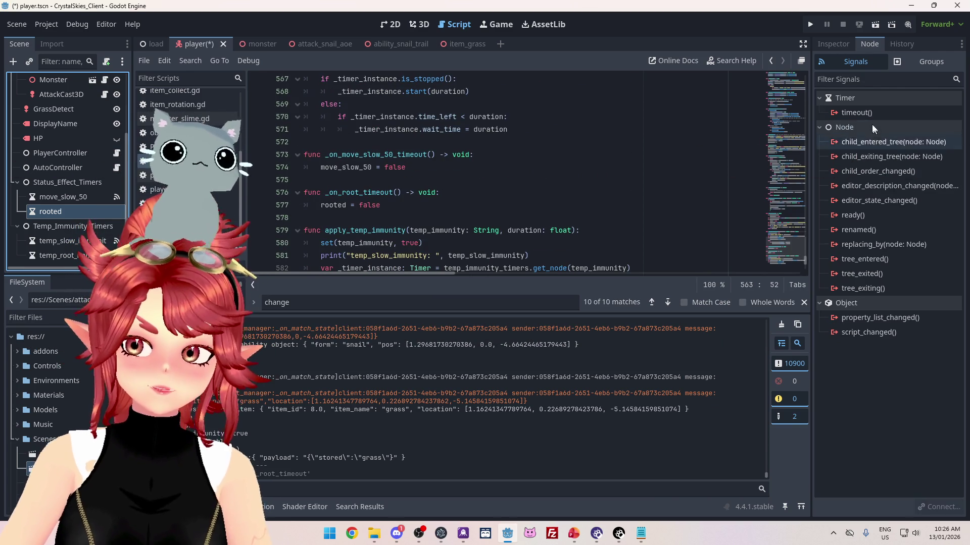
right_click(869, 113)
click(887, 122)
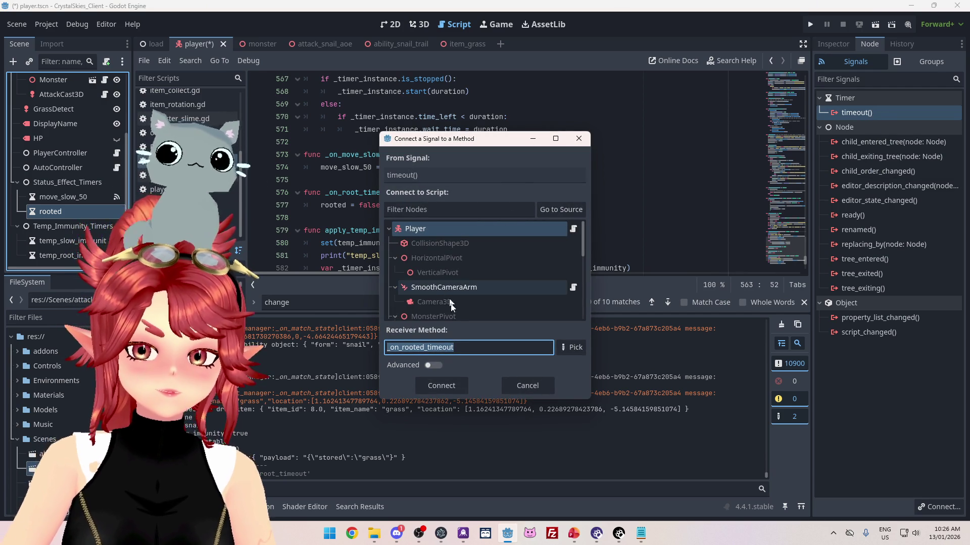
click(447, 384)
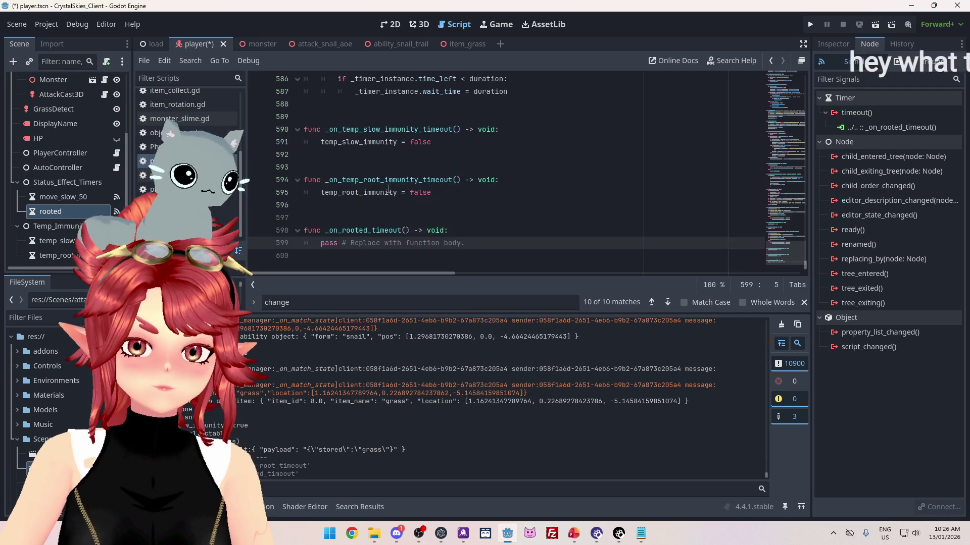
- Move the new _on_rooted_timeout function below _on_root_timeout in the script
drag(497, 247, 304, 231)
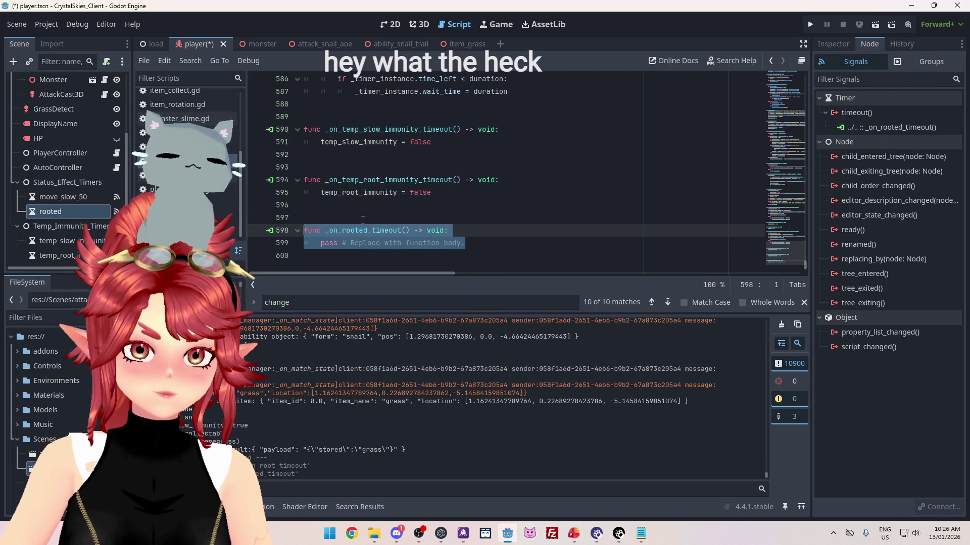
key(alt+Up)
key(alt+Up)
key(alt+Up)
key(alt+Up)
key(alt+Up)
key(alt+Up)
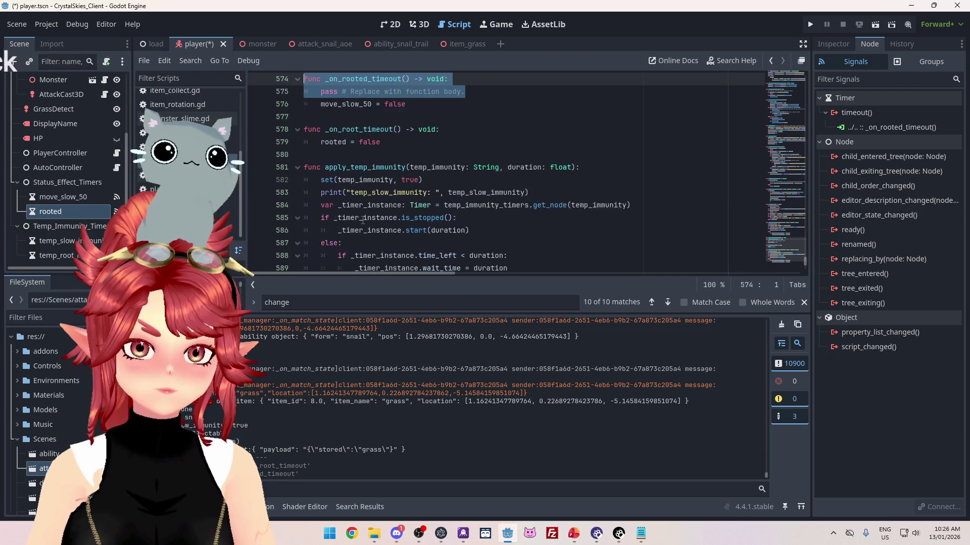
key(alt+Down)
key(alt+Down)
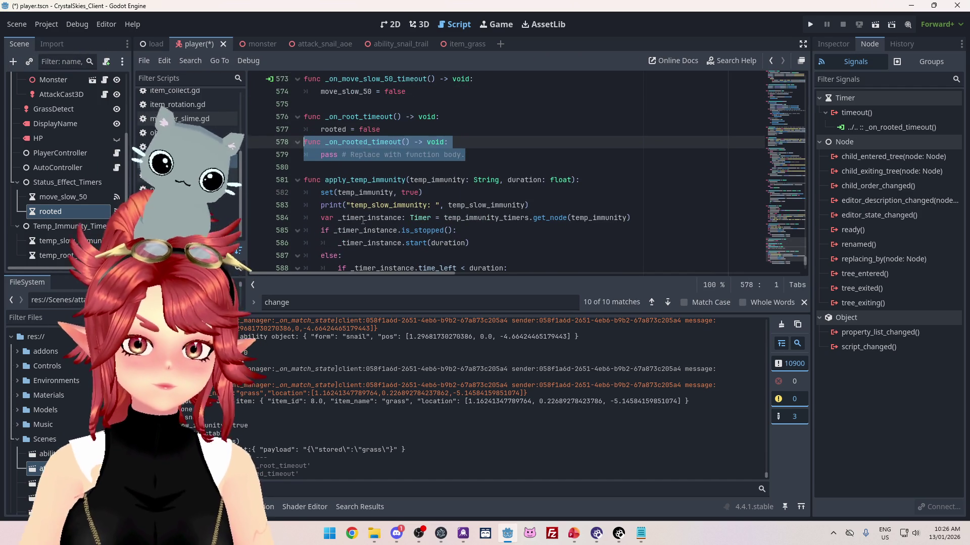
scroll(493, 249, up, 2)
drag(304, 192, 458, 205)
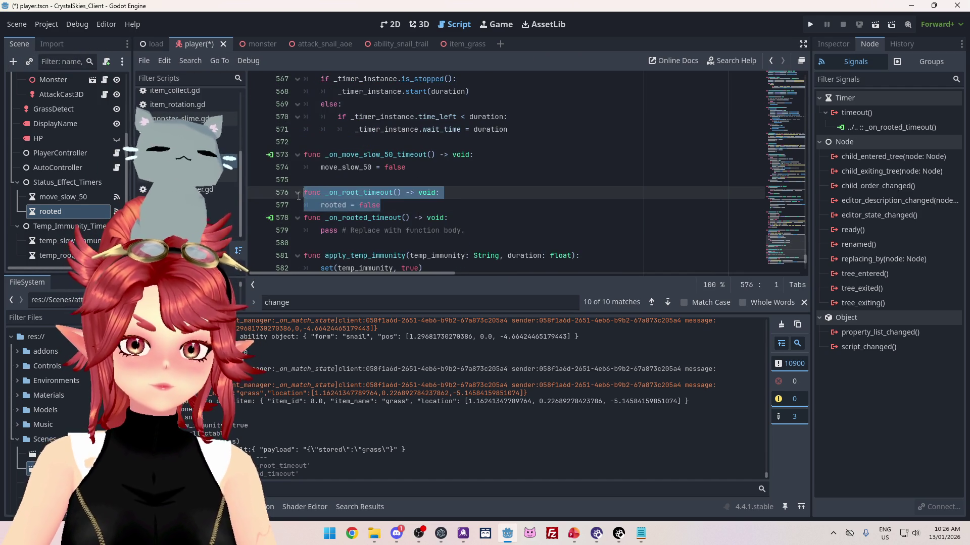
key(Delete)
key(ctrl+z)
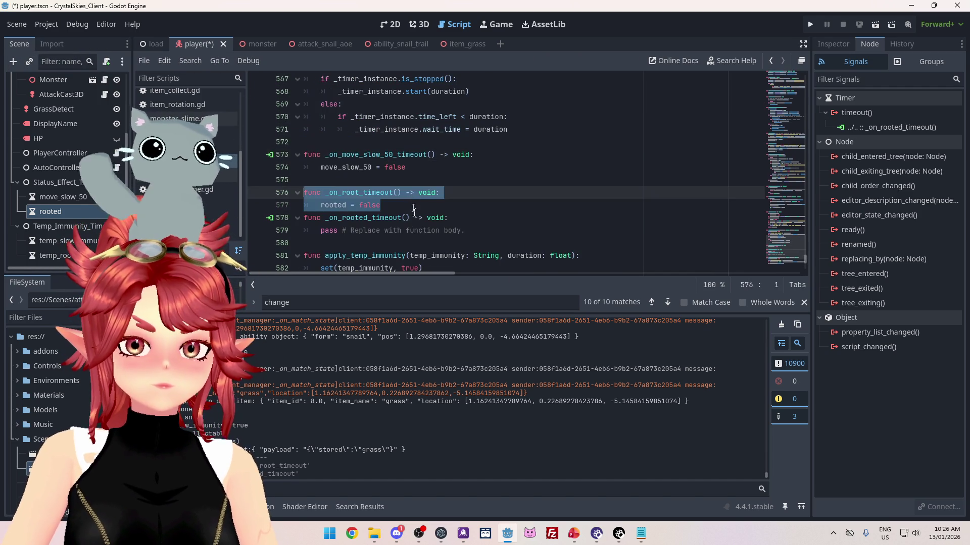
- Give _on_rooted_timeout the body rooted = false, delete _on_root_timeout, and save
drag(388, 210, 309, 204)
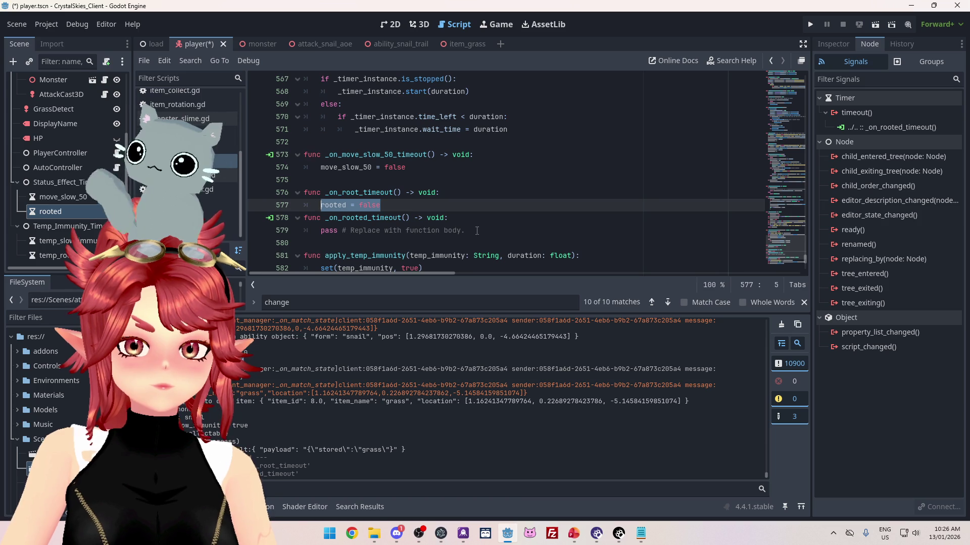
key(ctrl+c)
drag(477, 231, 321, 230)
key(ctrl+v)
drag(380, 205, 287, 191)
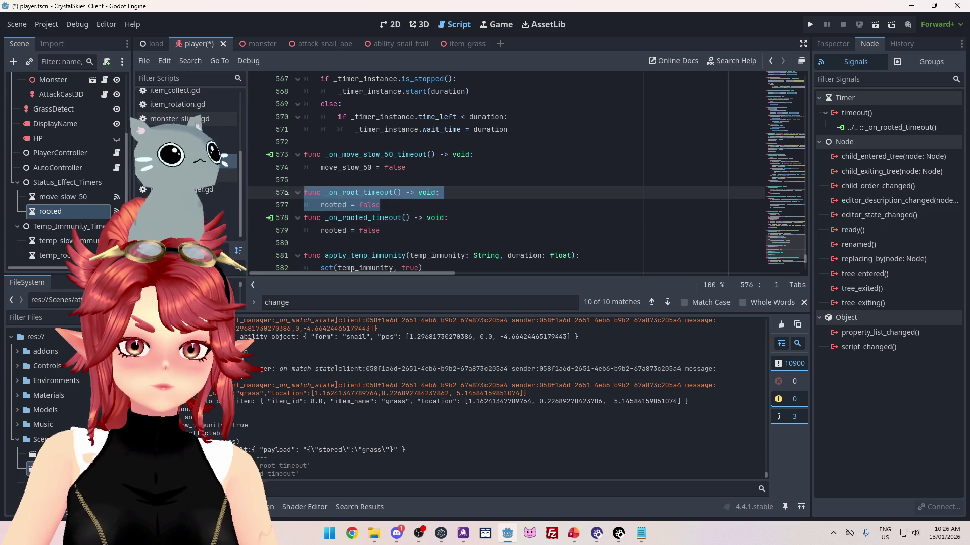
key(BackSpace)
key(ctrl+s)
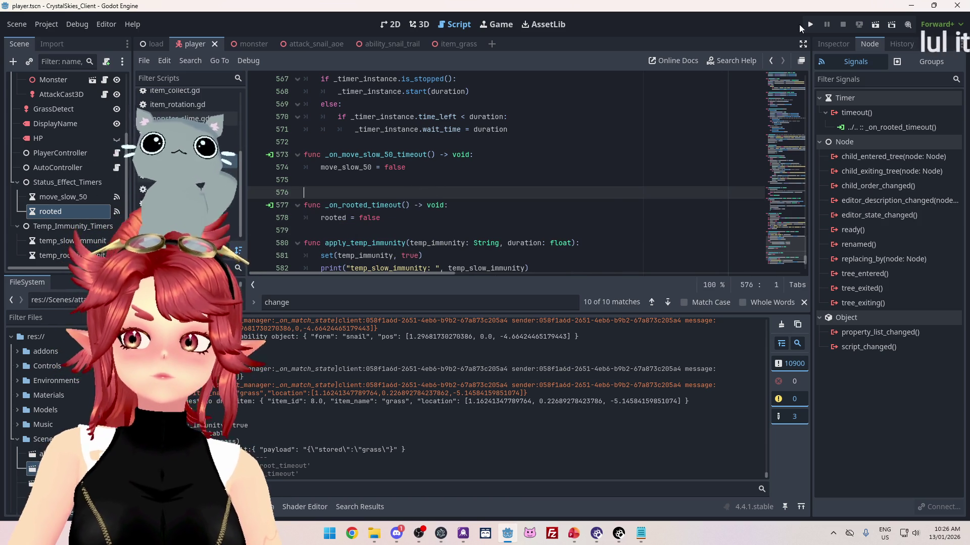
click(810, 24)
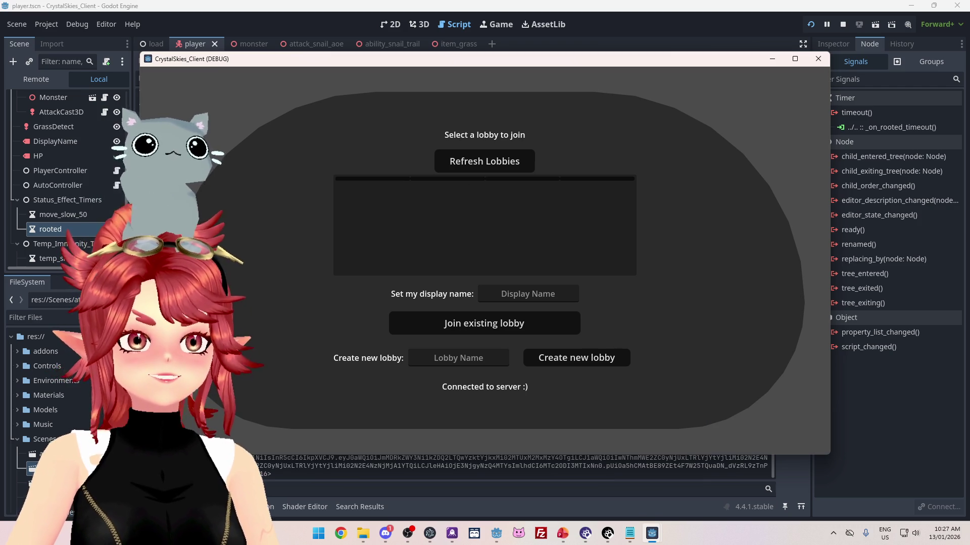
- Enter a display name, create a new lobby, check the rooted slime in game, then stop
click(517, 294)
text(Phwee)
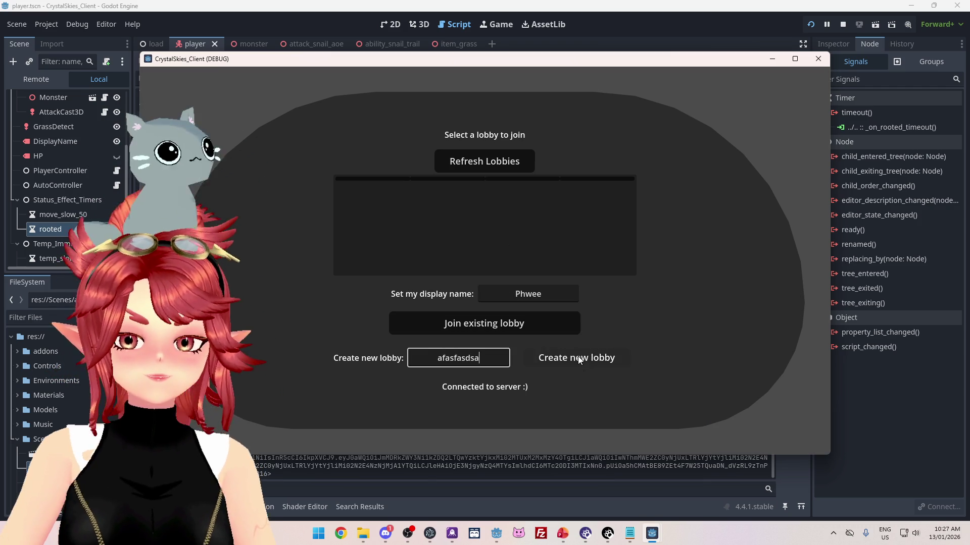
click(580, 359)
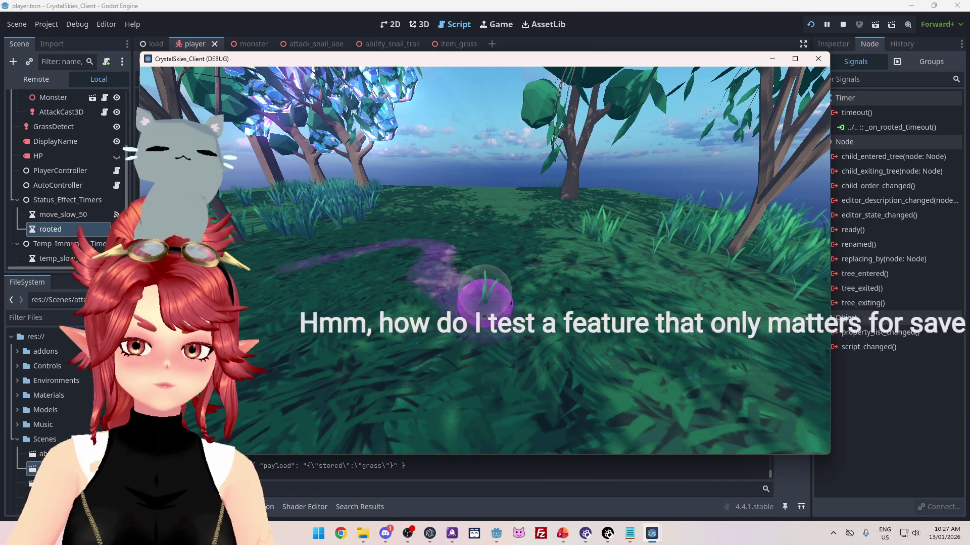
key(Escape)
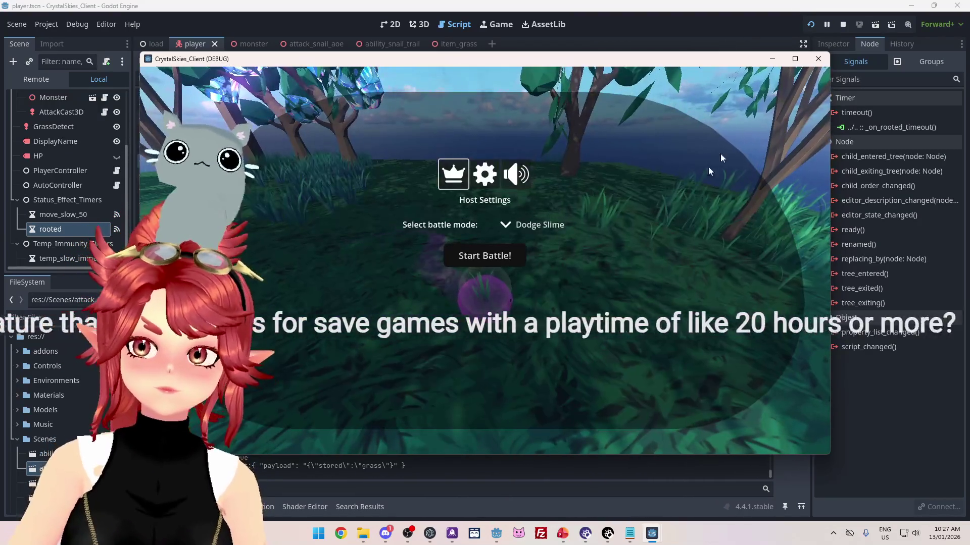
key(Escape)
key(Escape)
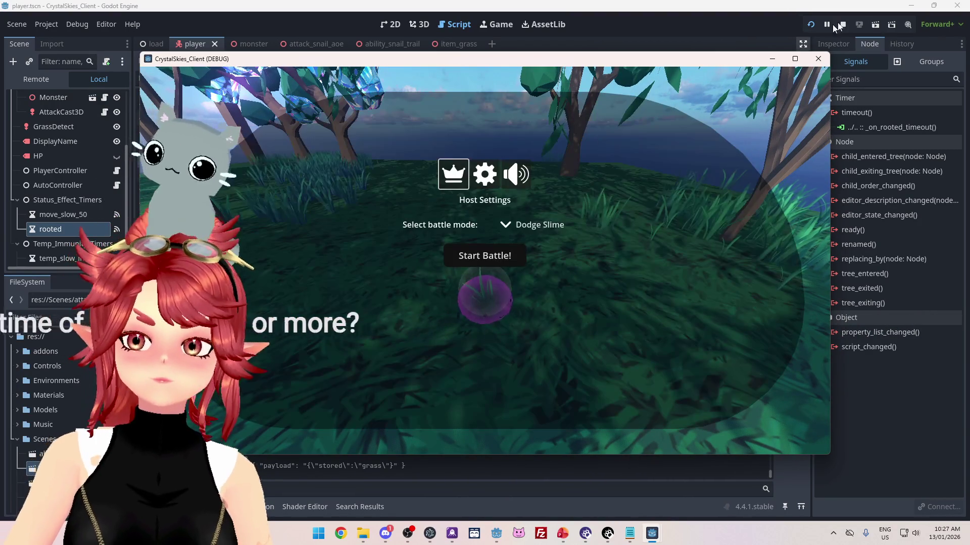
click(843, 24)
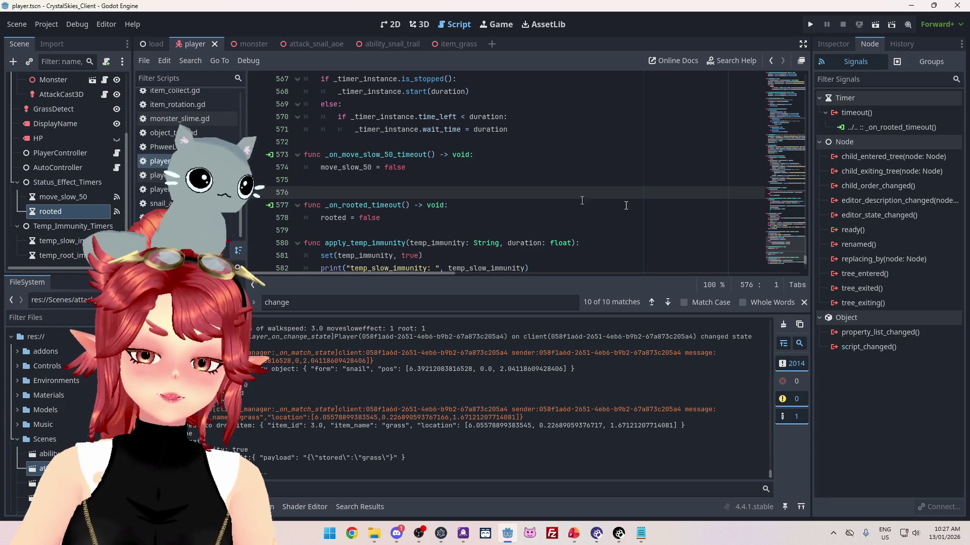
scroll(522, 201, up, 1)
scroll(475, 201, down, 1)
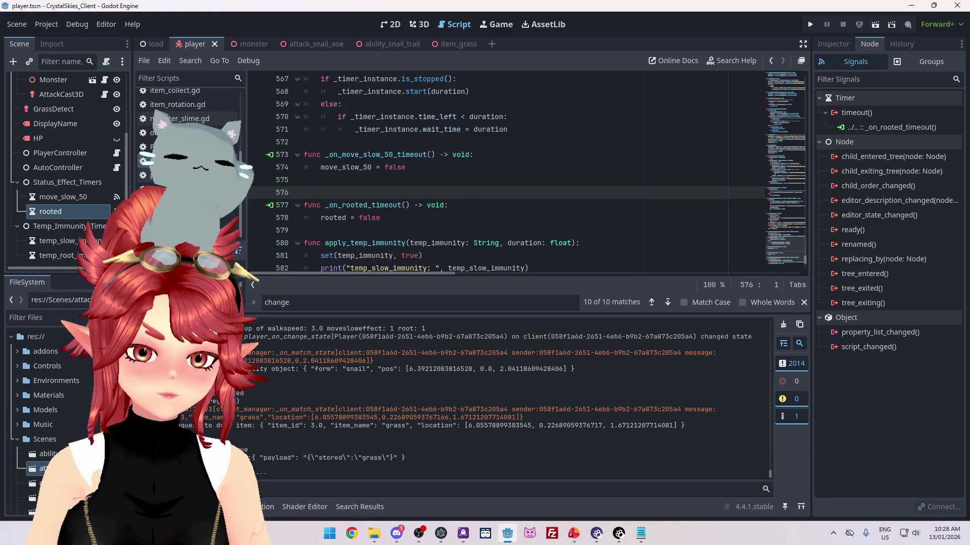
scroll(345, 186, down, 1)
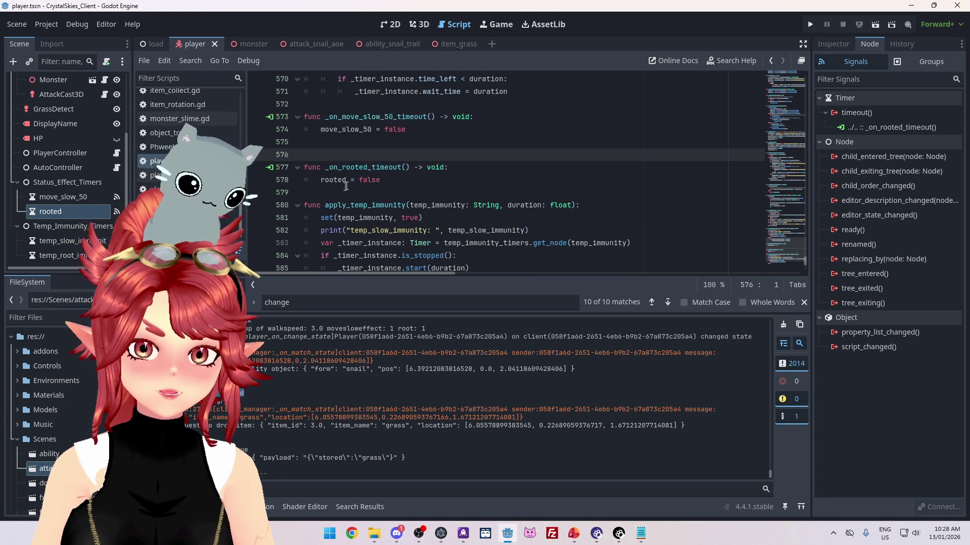
click(478, 171)
key(Return)
text(print("unroot)
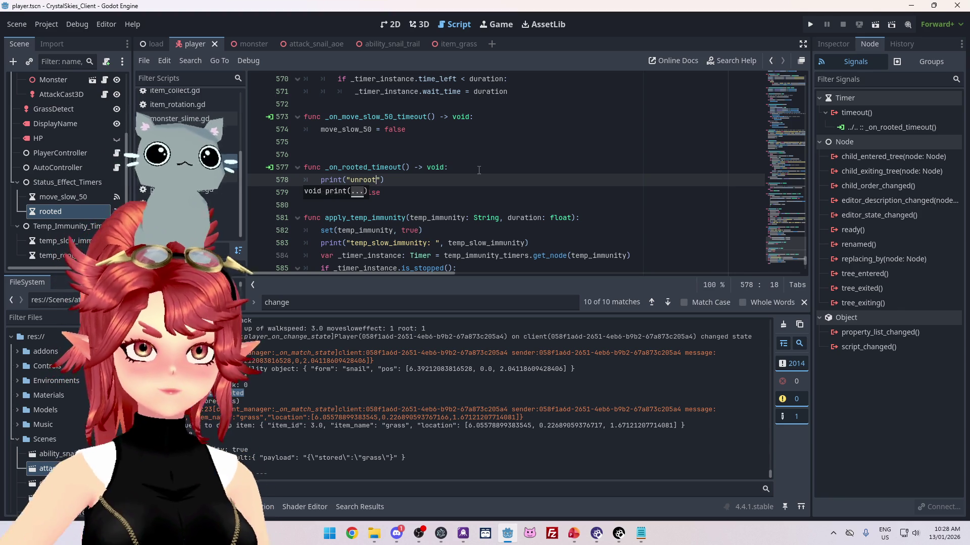
click(414, 192)
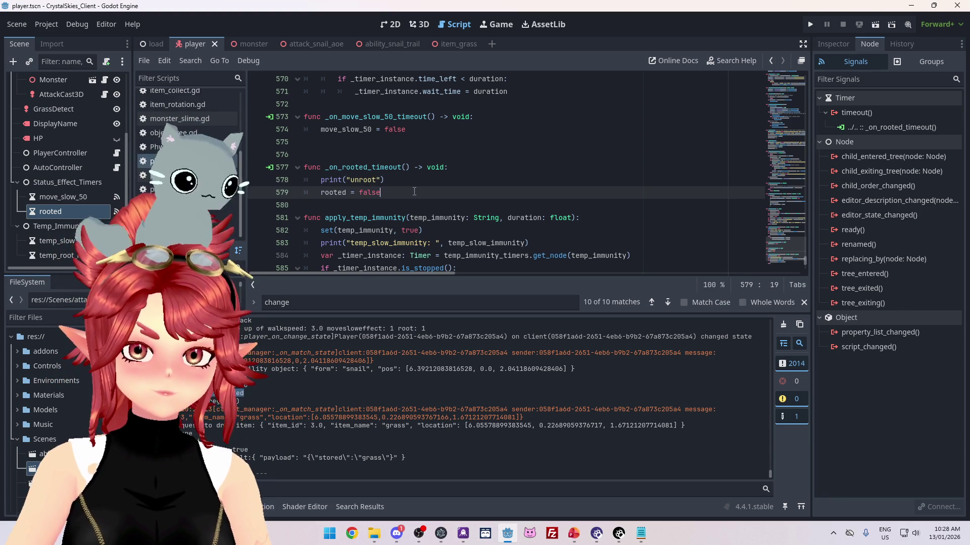
key(ctrl+s)
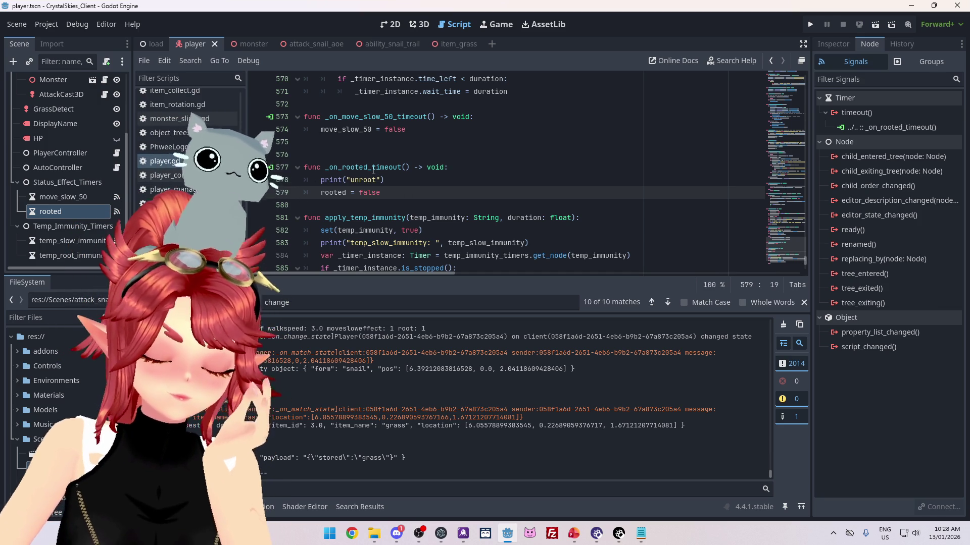
scroll(391, 182, down, 5)
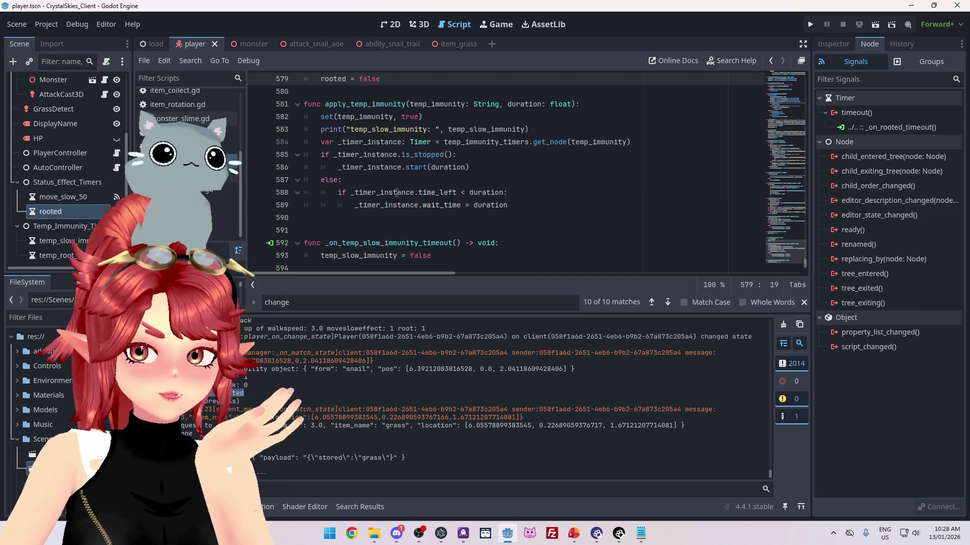
scroll(393, 190, up, 2)
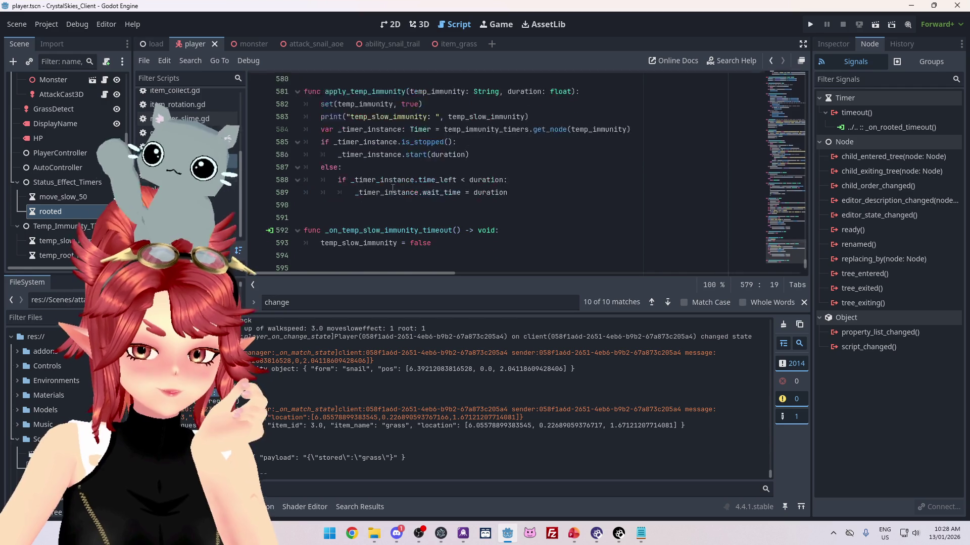
scroll(392, 188, up, 2)
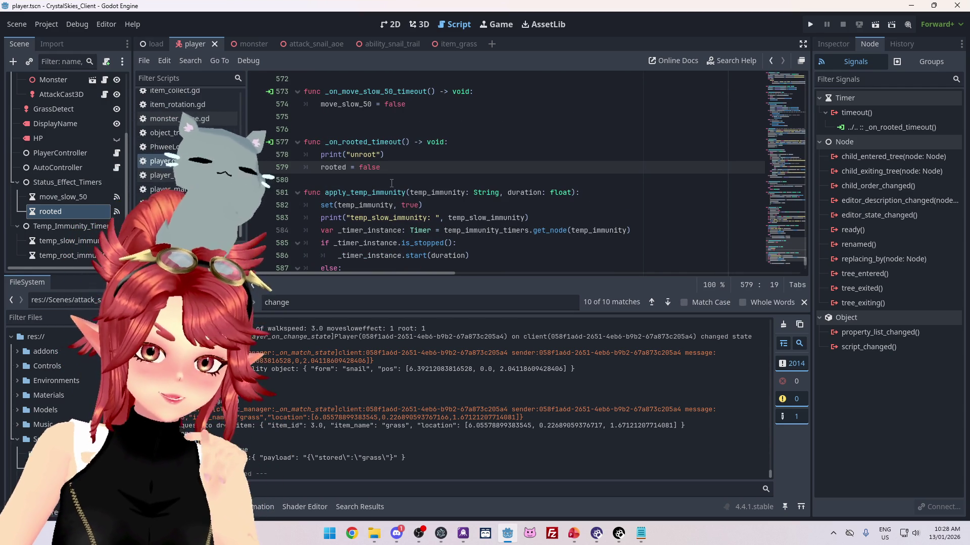
scroll(391, 183, up, 5)
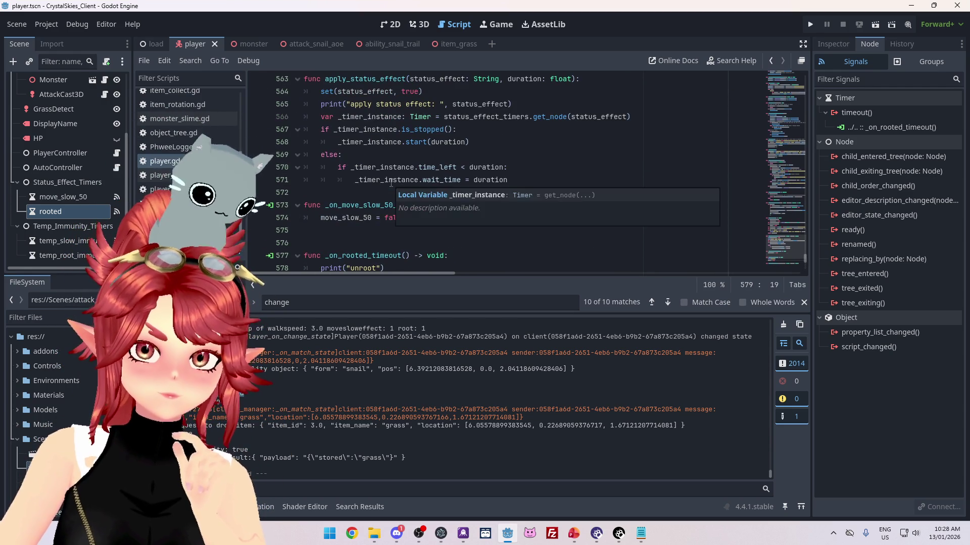
scroll(391, 182, down, 5)
scroll(372, 169, up, 4)
mouse_move(371, 170)
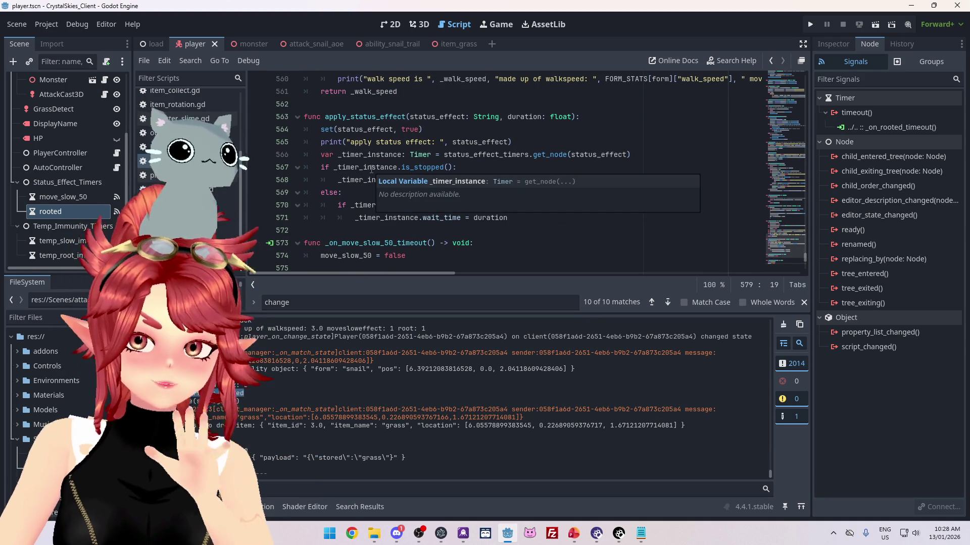
scroll(372, 169, down, 6)
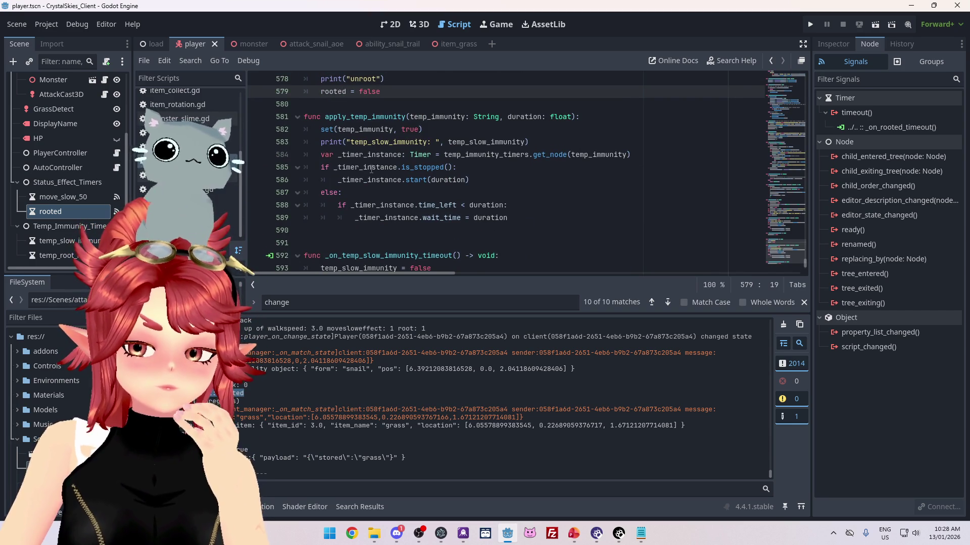
scroll(371, 169, down, 2)
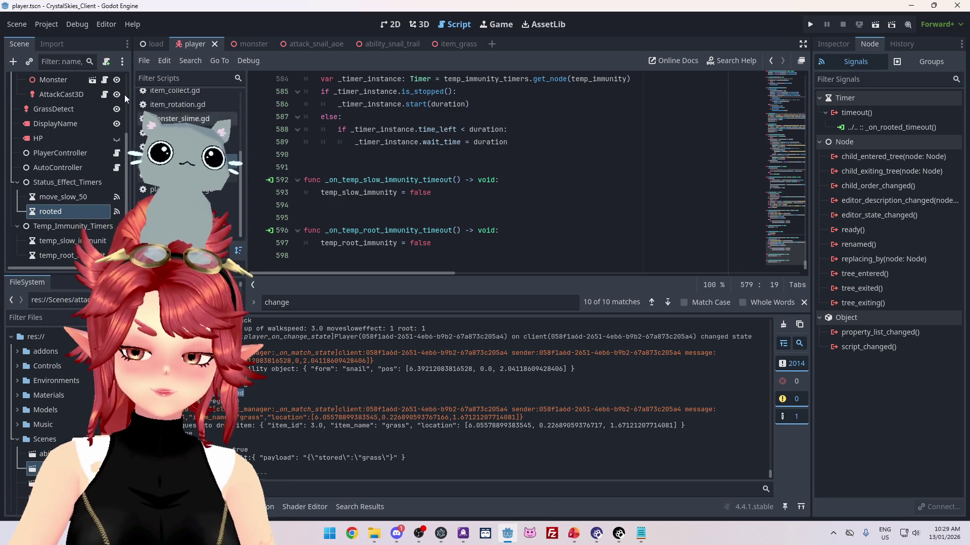
click(71, 24)
click(116, 187)
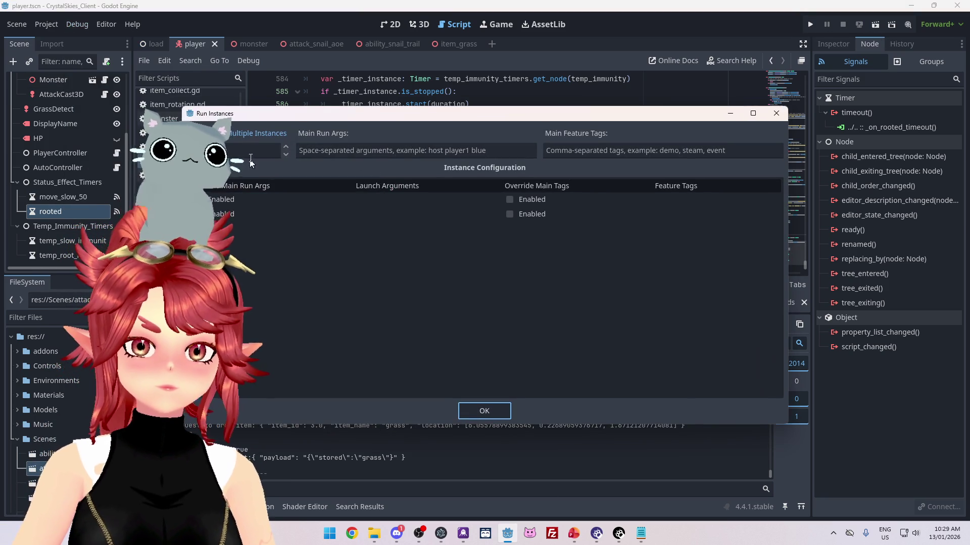
click(498, 410)
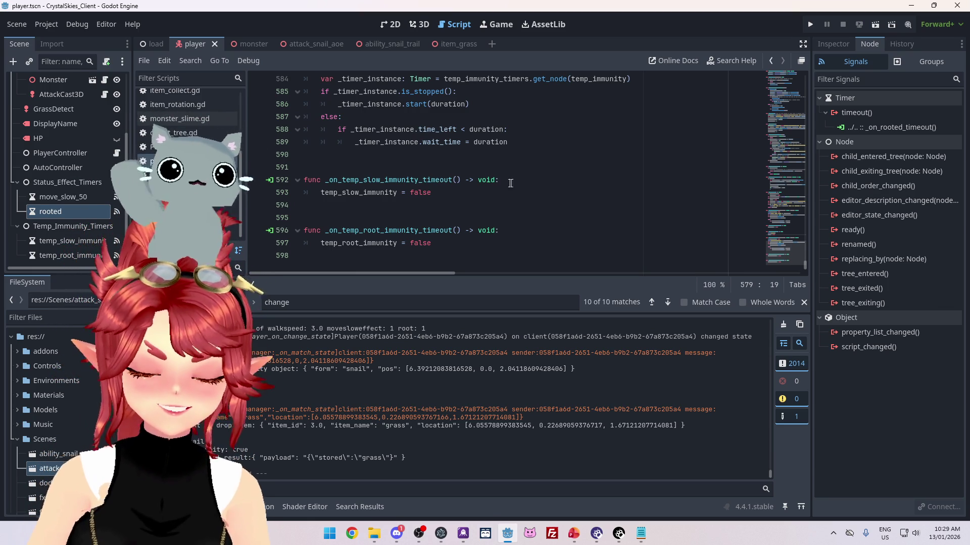
click(495, 162)
scroll(494, 162, up, 2)
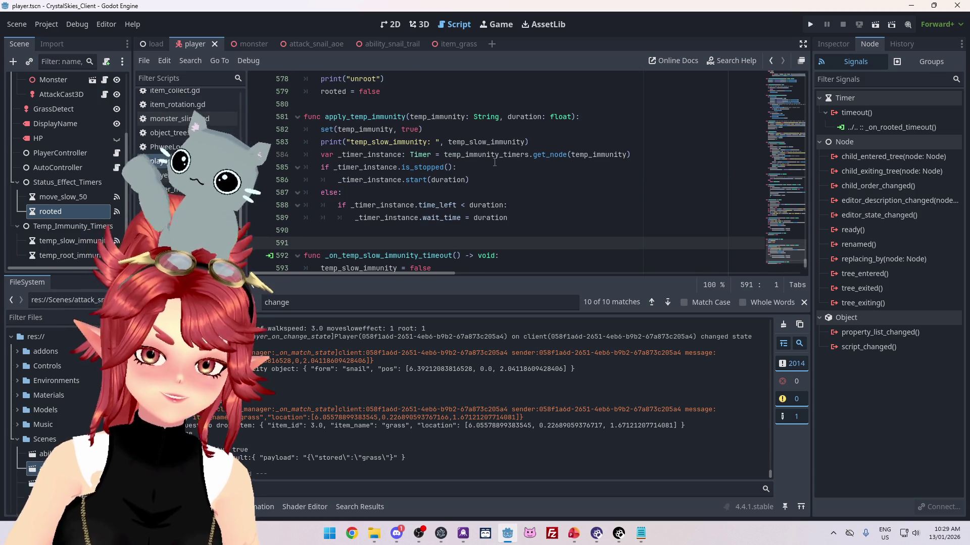
scroll(494, 162, down, 2)
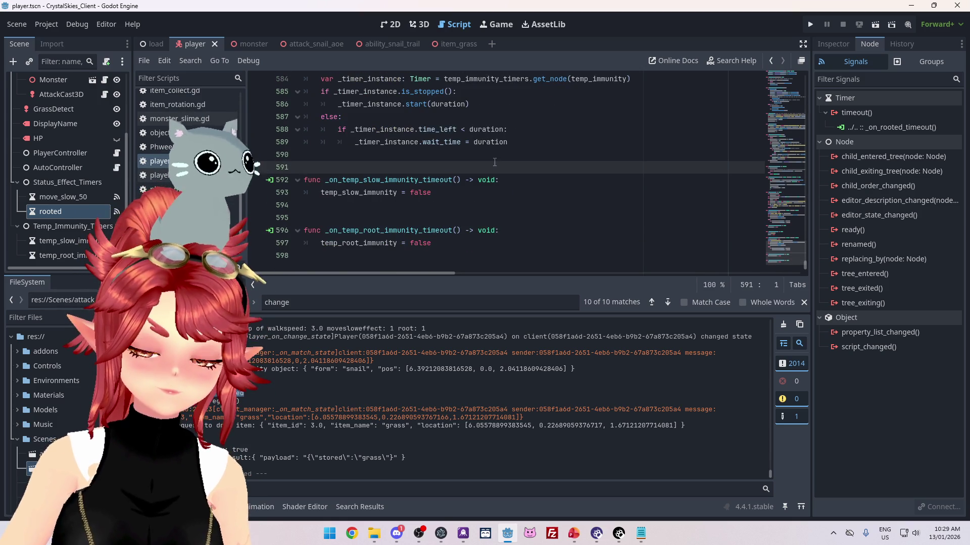
scroll(494, 162, up, 2)
scroll(495, 162, up, 2)
scroll(494, 163, down, 2)
scroll(495, 162, up, 2)
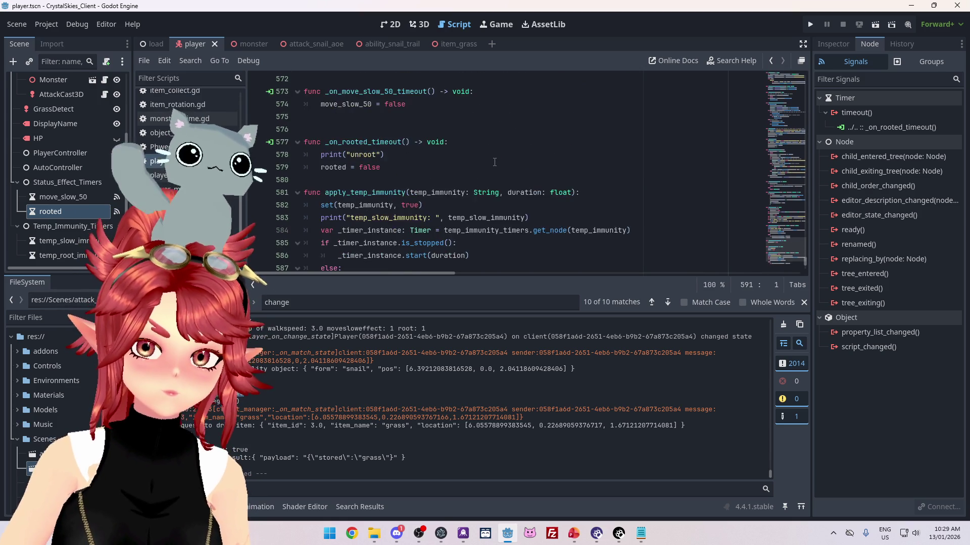
scroll(495, 162, up, 2)
scroll(495, 162, up, 2)
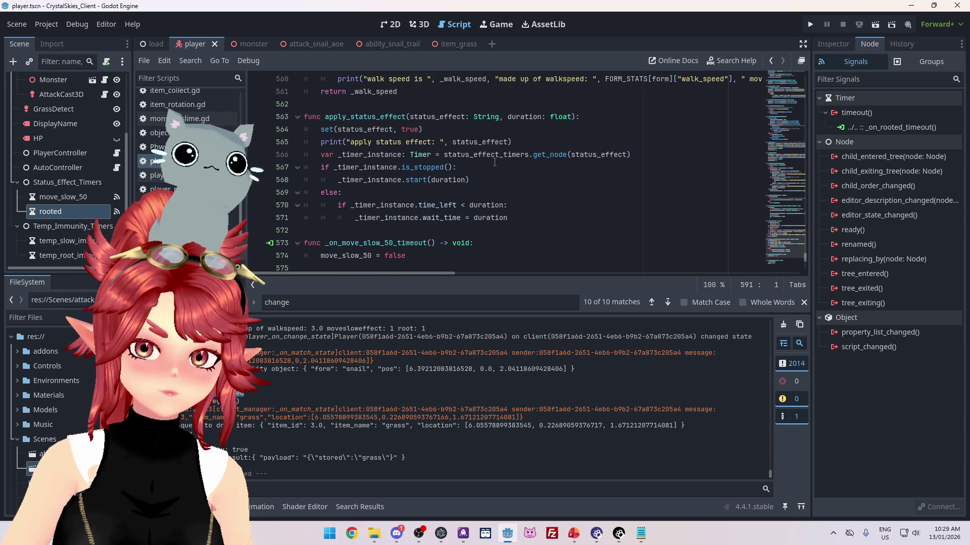
scroll(494, 162, down, 5)
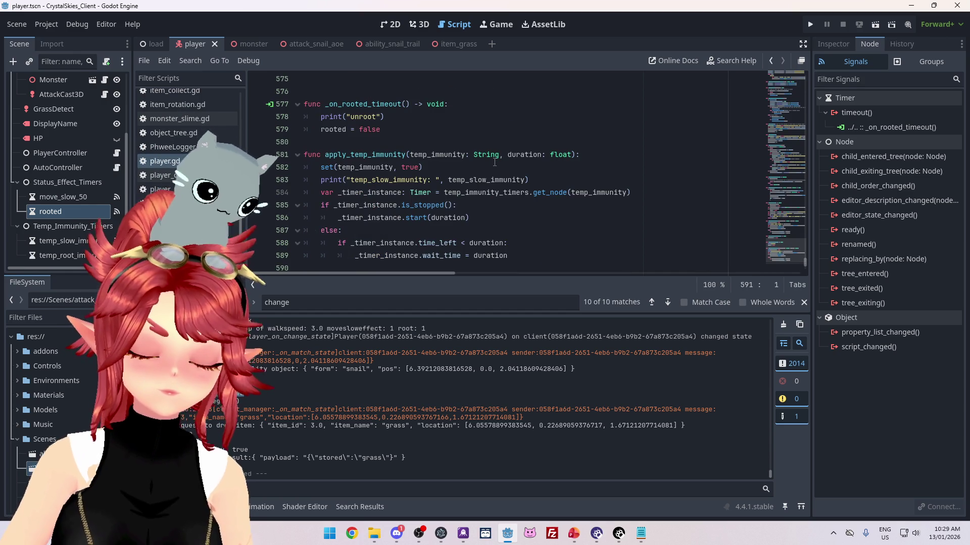
scroll(494, 162, down, 1)
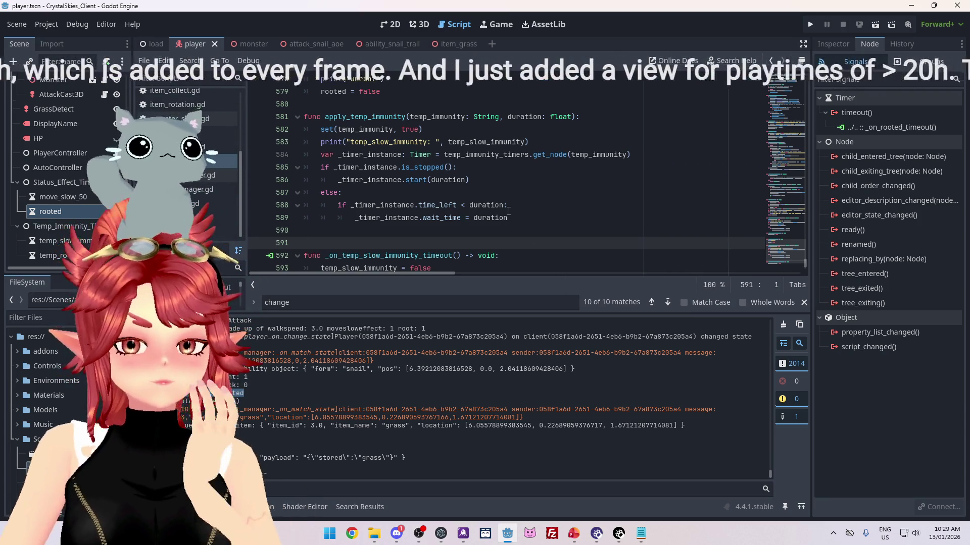
click(441, 132)
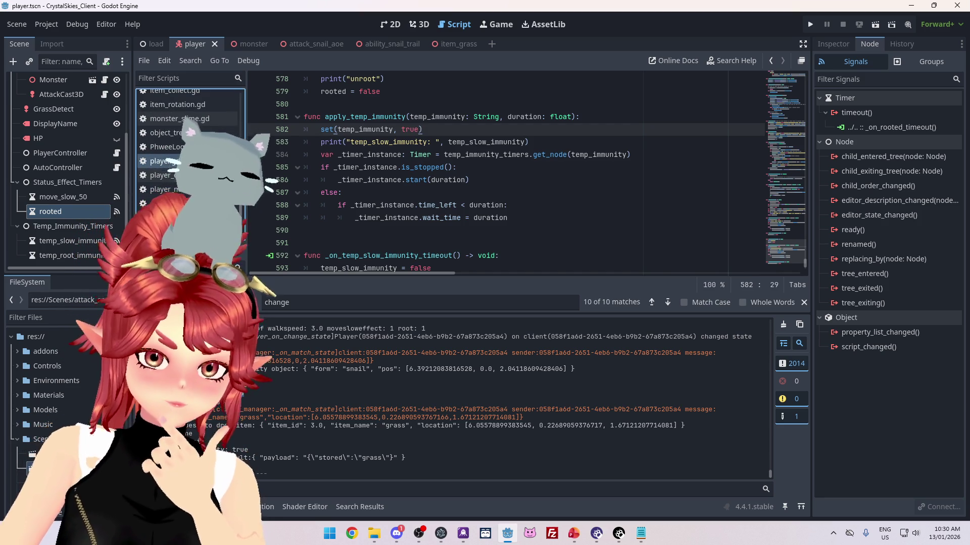
scroll(405, 218, down, 2)
scroll(405, 218, up, 9)
scroll(405, 217, up, 3)
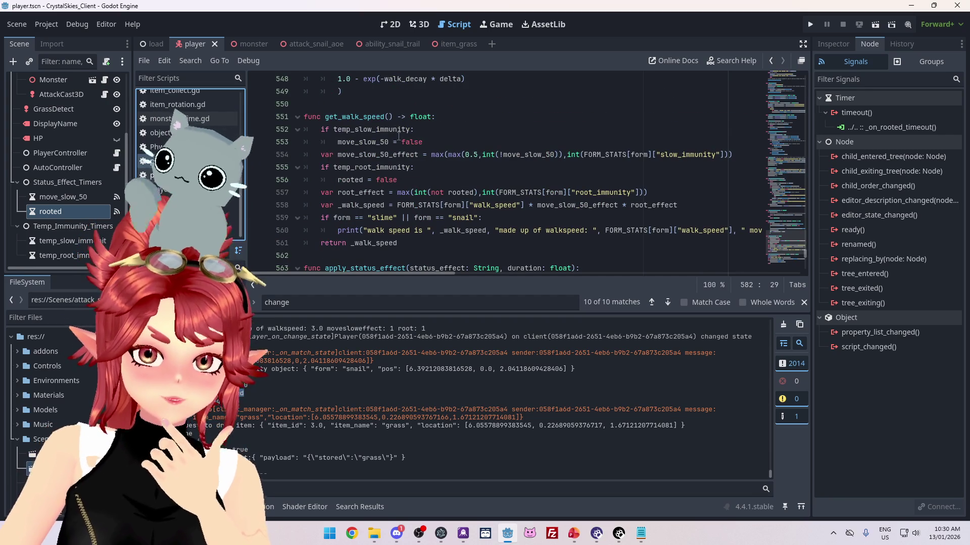
- Cut the if form == "slime" || form == "snail": line from get_walk_speed and remove the blank line
click(401, 181)
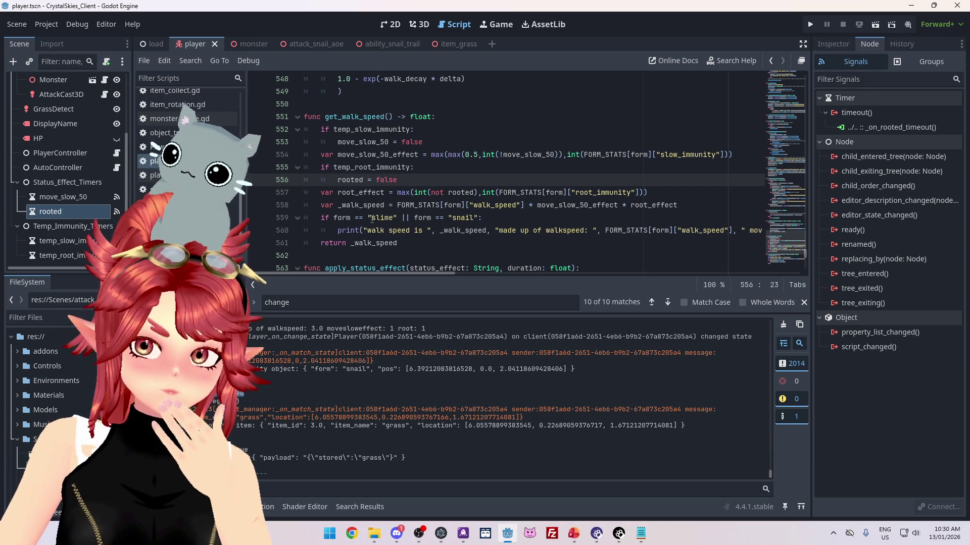
drag(489, 224, 254, 219)
key(ctrl+x)
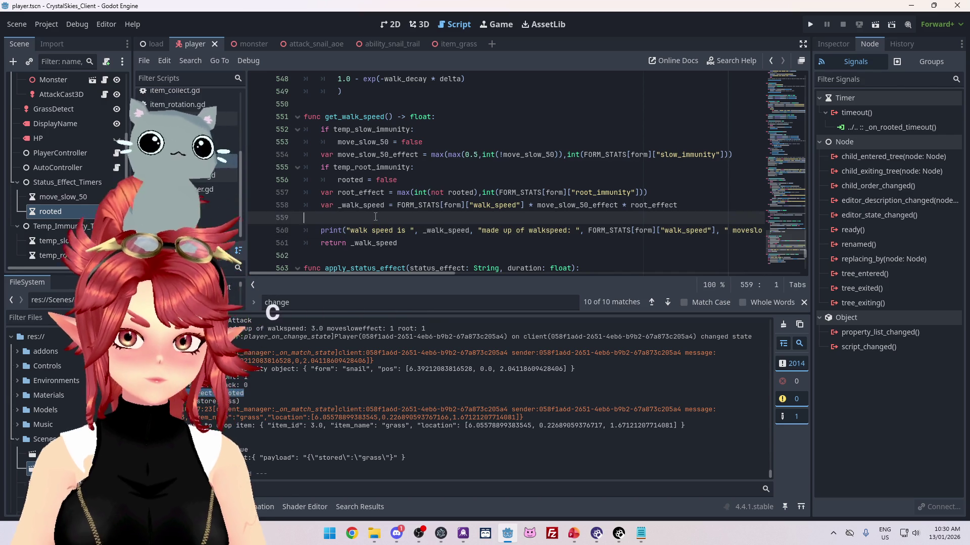
key(BackSpace)
click(429, 194)
- Run the game, create lobby 'wefwef', drive the snail forward through the forest, then stop
click(811, 26)
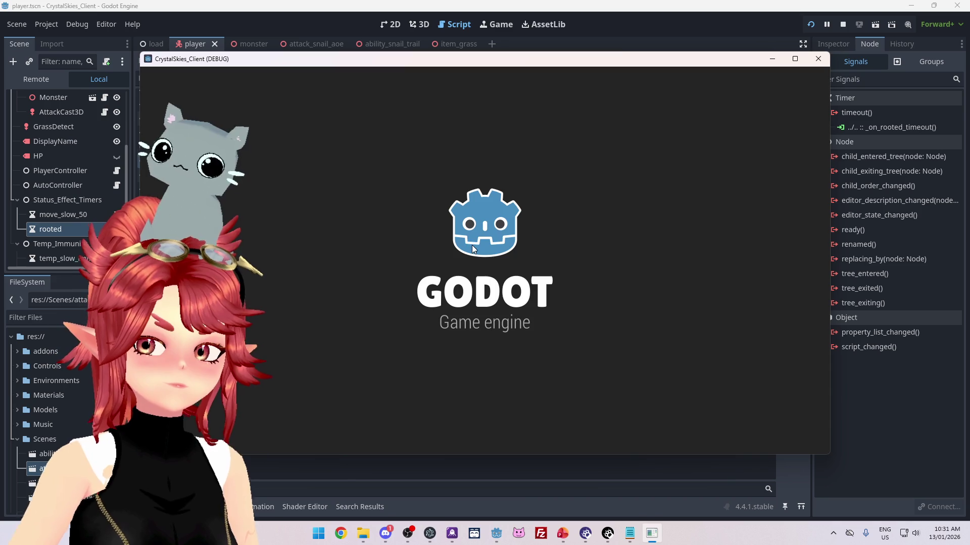
click(519, 293)
click(458, 357)
text(wefwef)
click(560, 358)
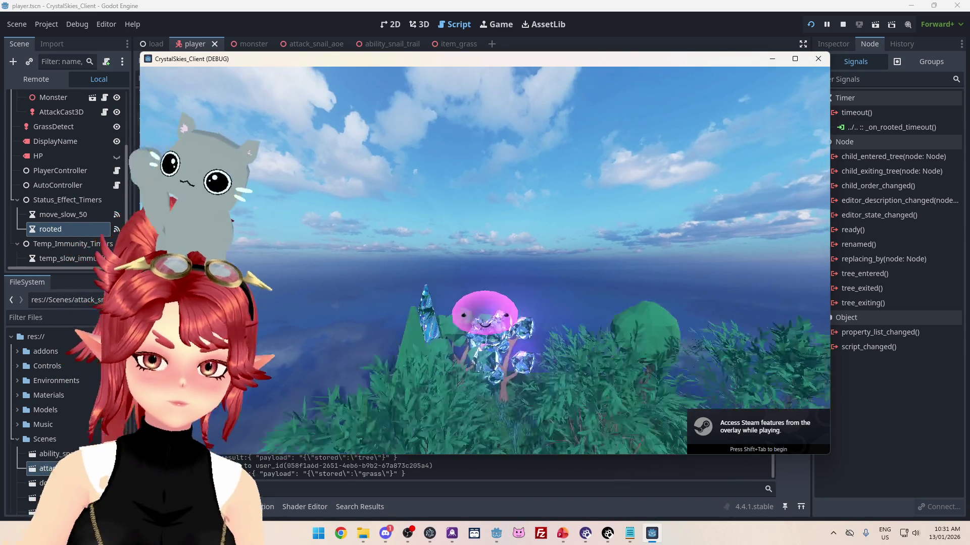
key(w)
key(w)
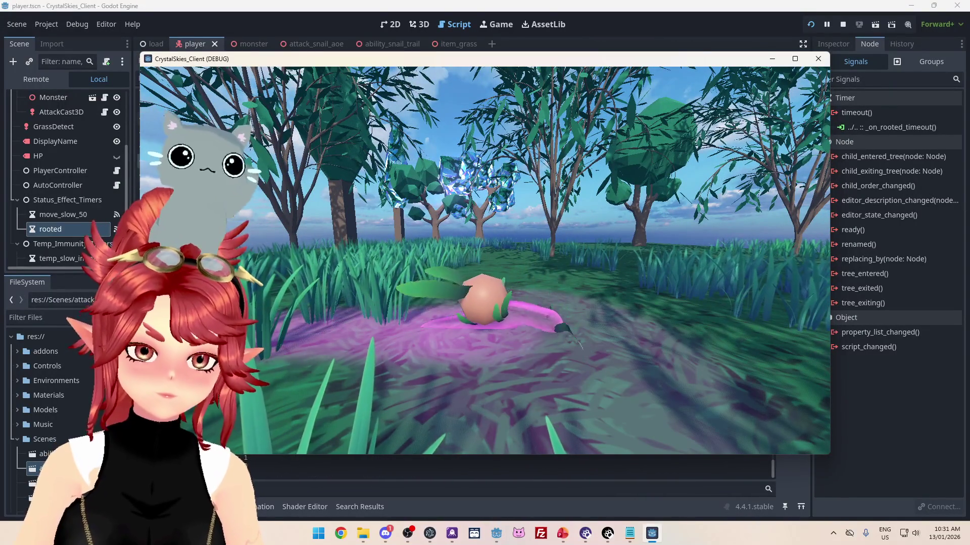
key(w)
key(w)
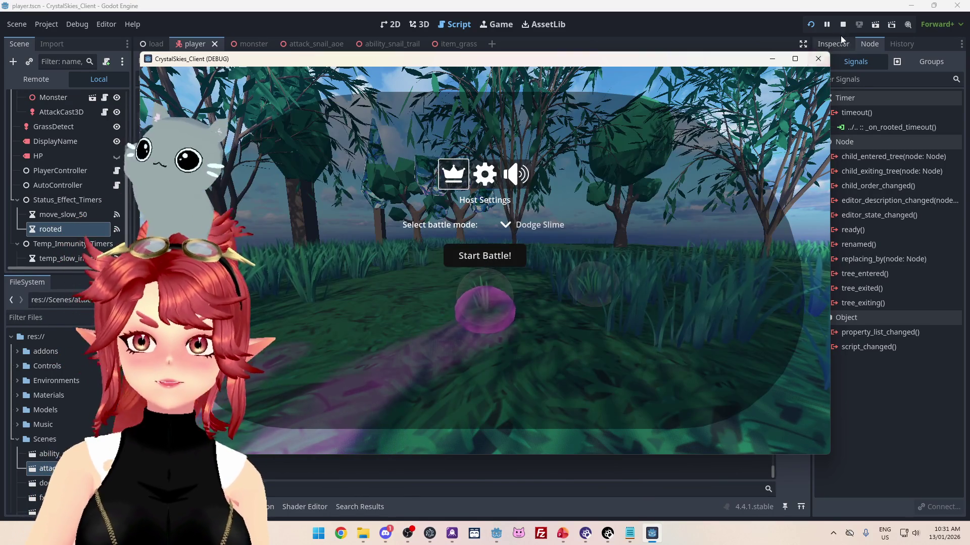
click(842, 25)
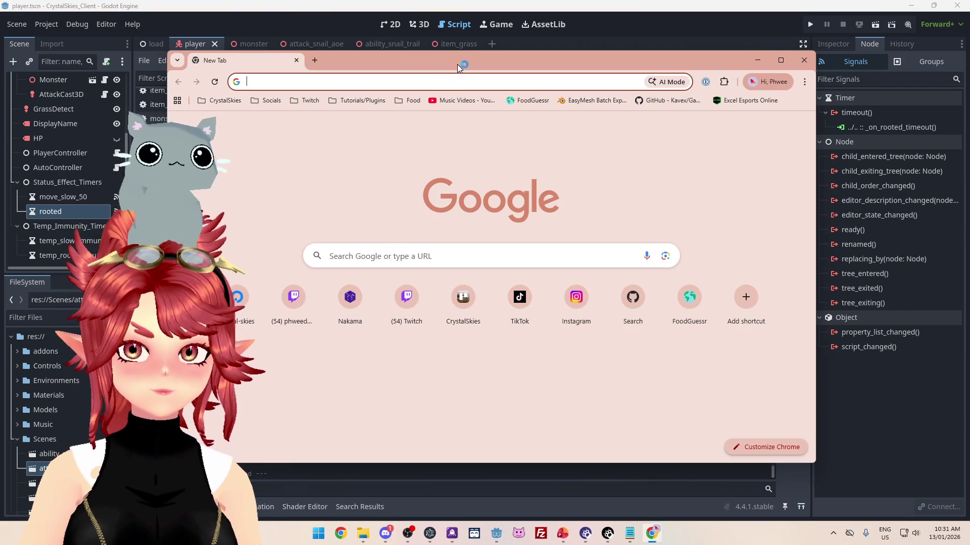
- Bring Chrome into view and open the Christopher Walken Career Retrospective video maximized
drag(457, 65, 457, 0)
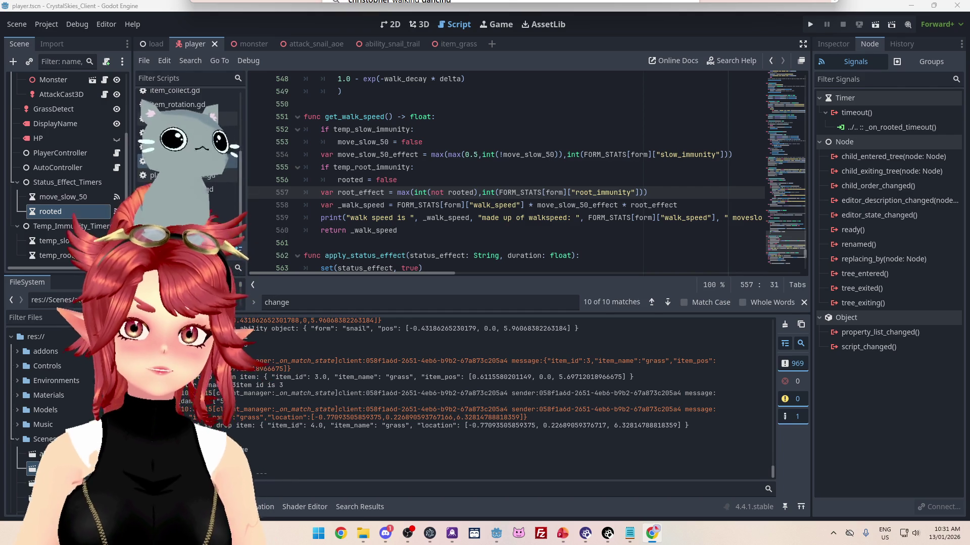
drag(489, 0, 496, 40)
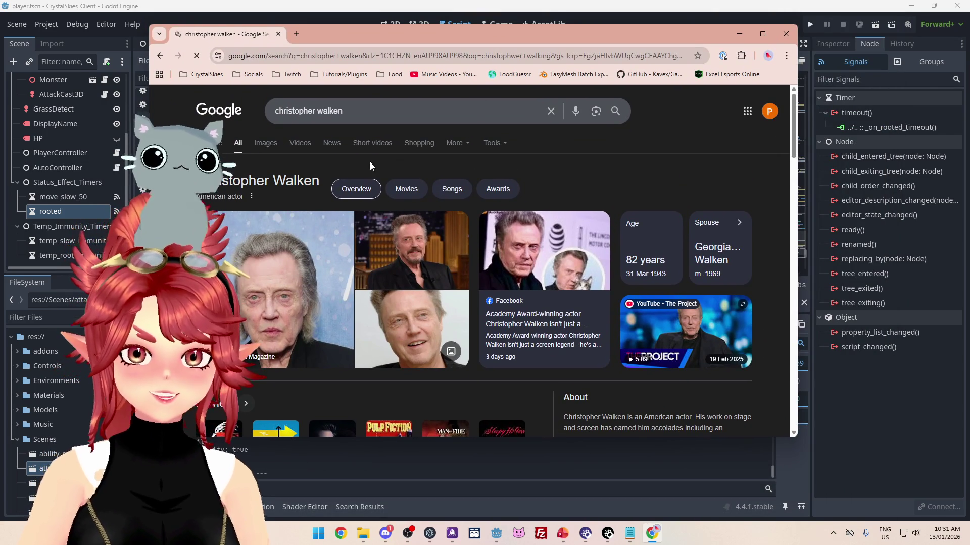
click(298, 144)
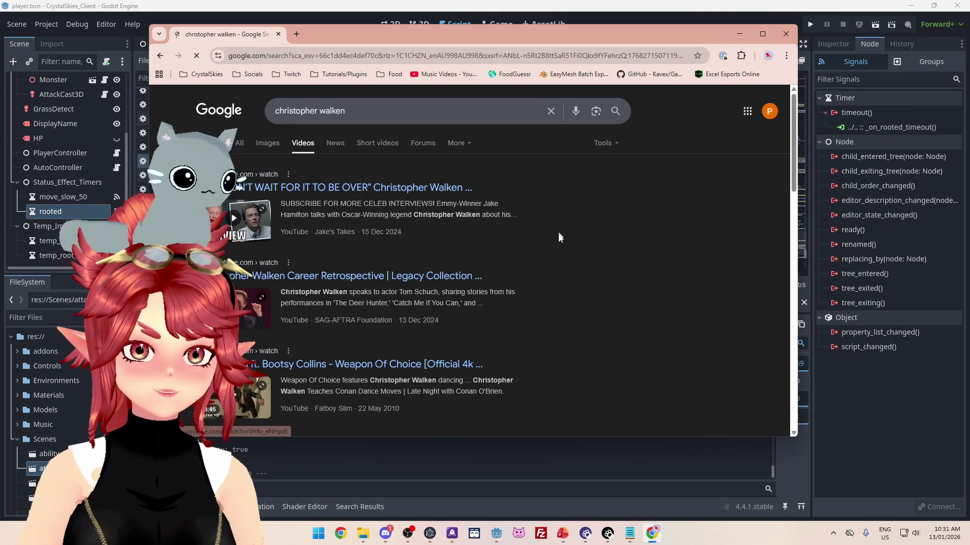
scroll(556, 236, down, 1)
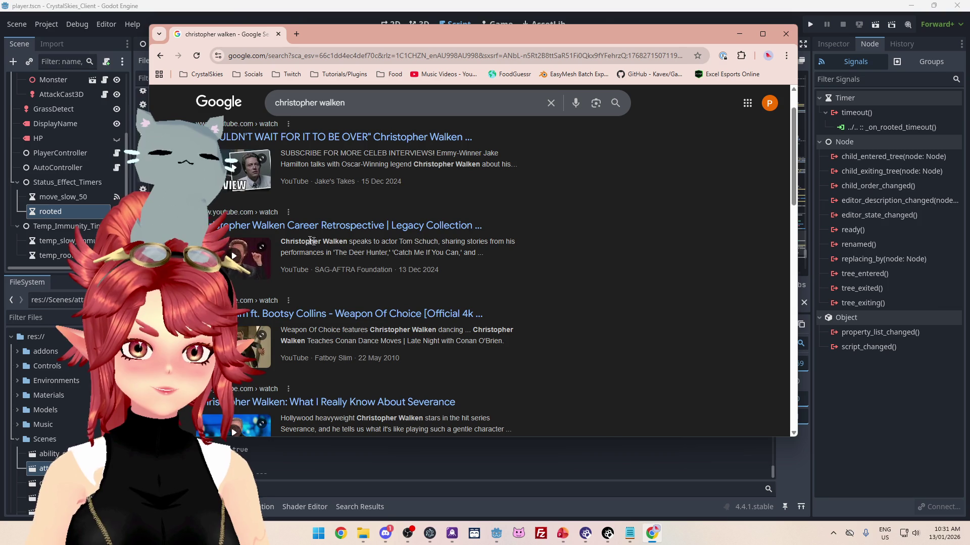
click(317, 229)
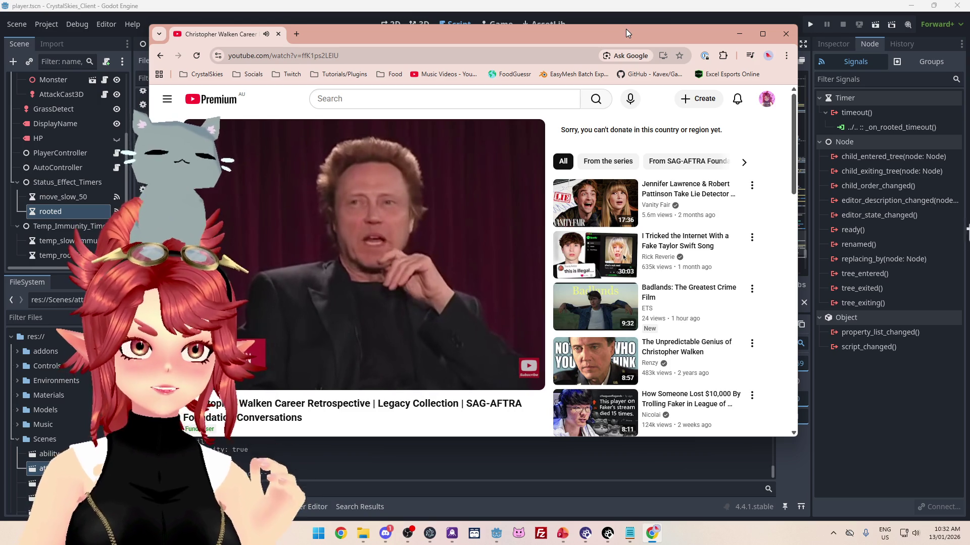
click(763, 34)
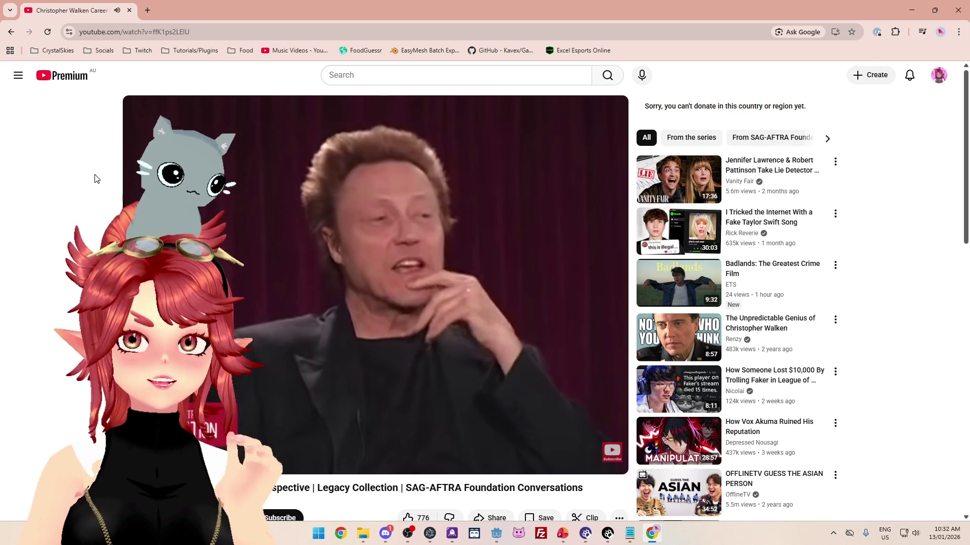
- Remove the stray letter and blank line 419, uncomment the line 418 print, and save
key(alt+Tab)
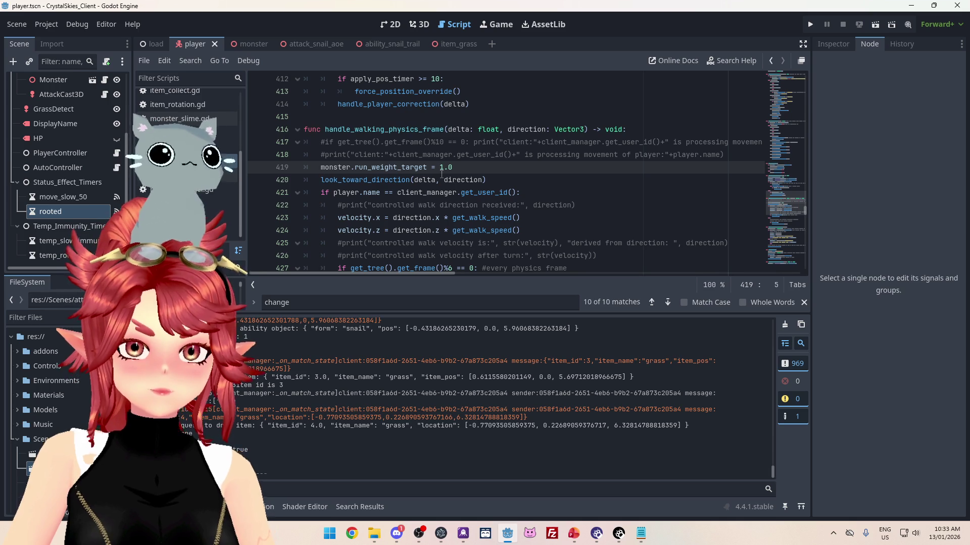
key(ctrl+shift+Return)
text(p)
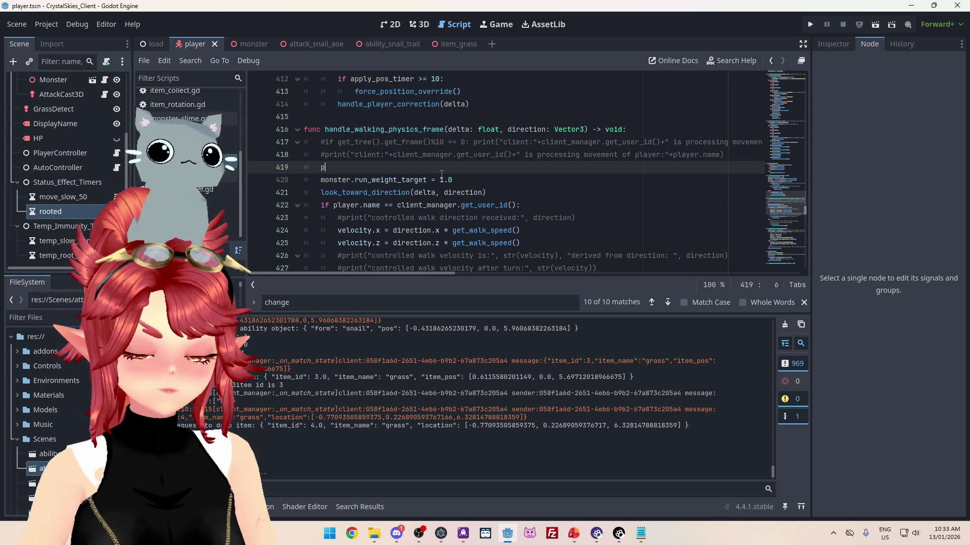
key(BackSpace)
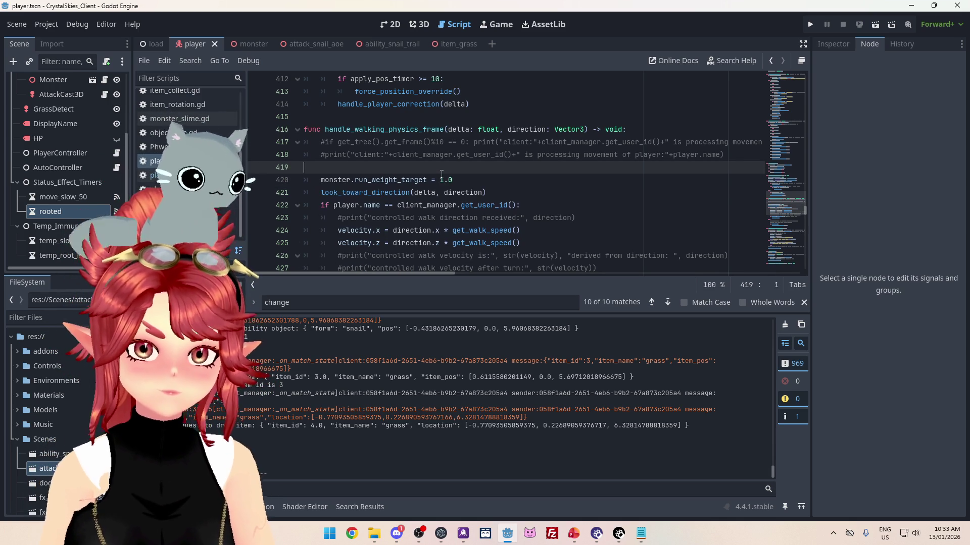
key(BackSpace)
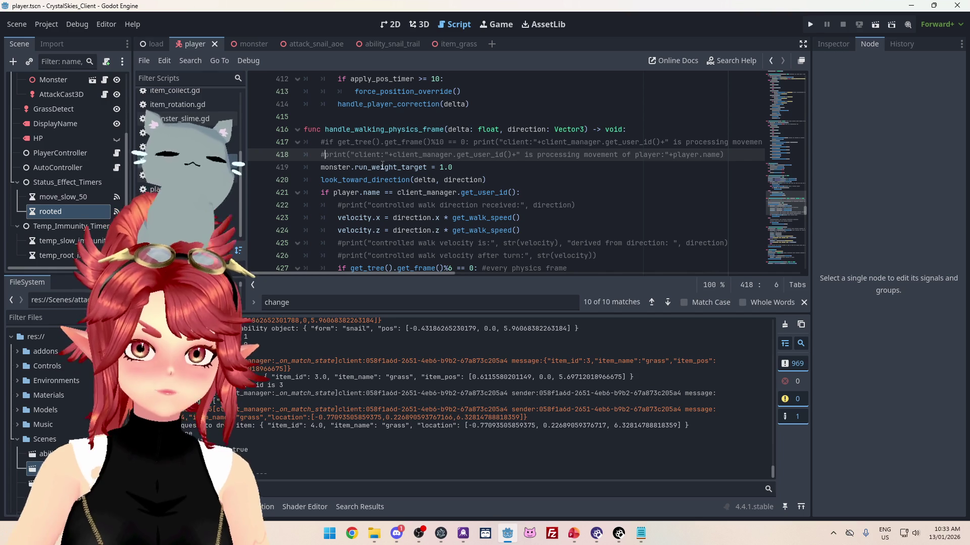
key(BackSpace)
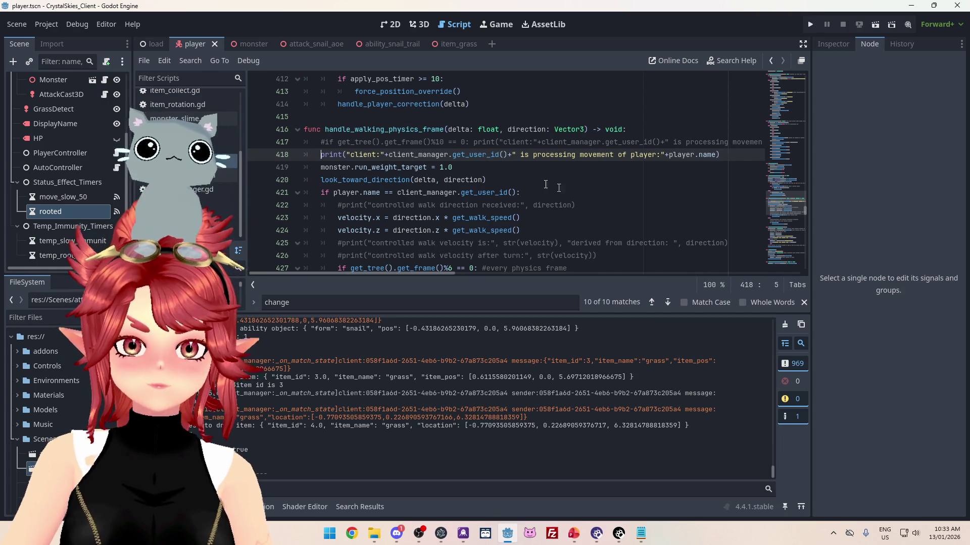
key(ctrl+s)
click(812, 25)
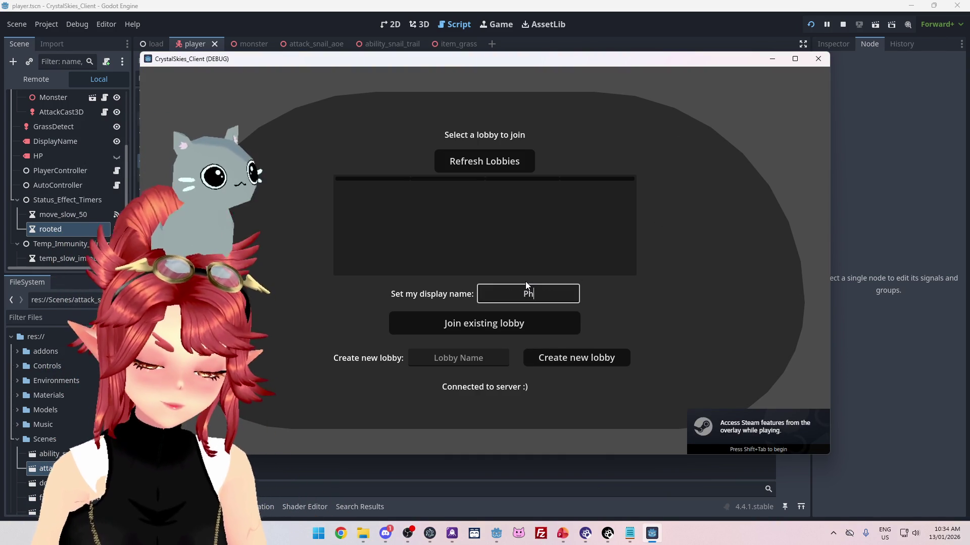
- Host lobby 'sdfsdf' as display name 'wee', bring up Host Settings, then stop the game
text(wee)
key(Tab)
key(Tab)
text(sdfsdf)
click(570, 359)
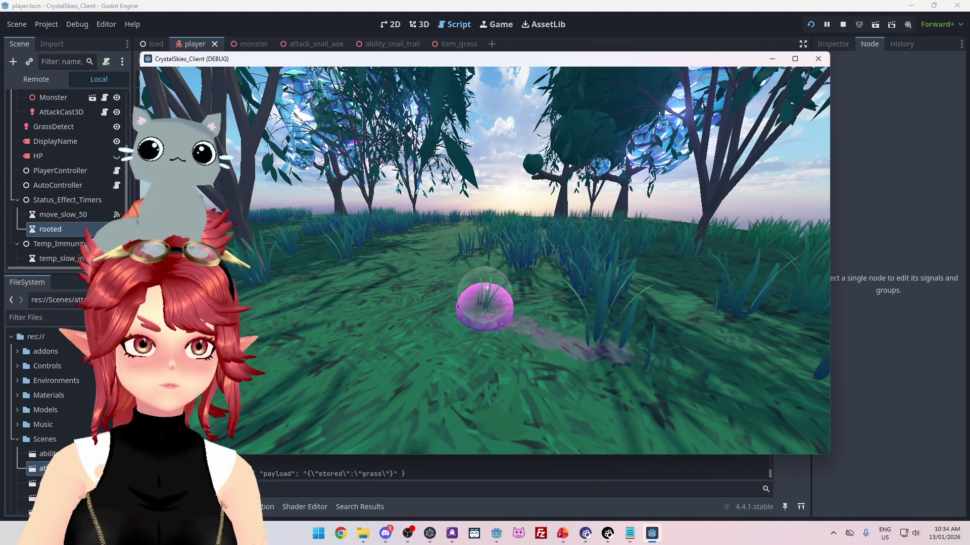
key(Escape)
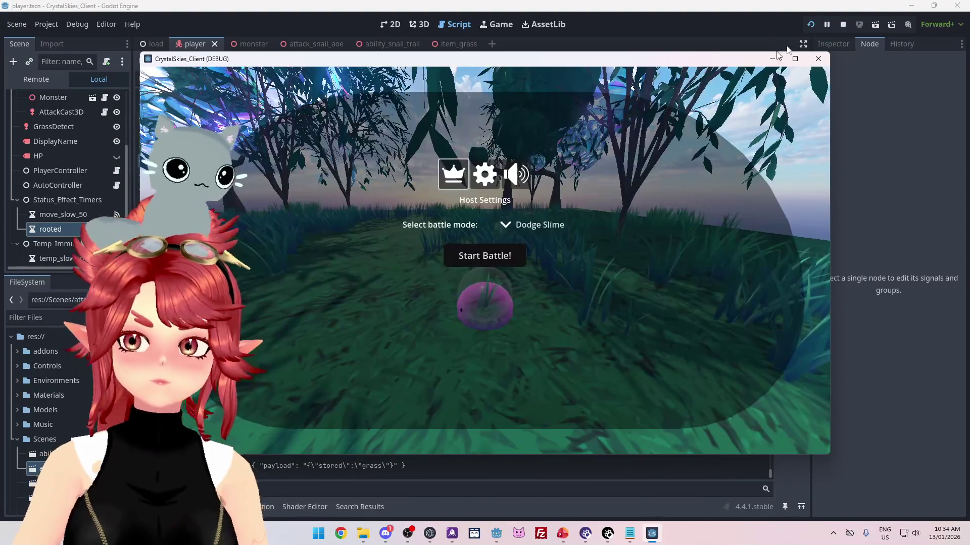
click(841, 26)
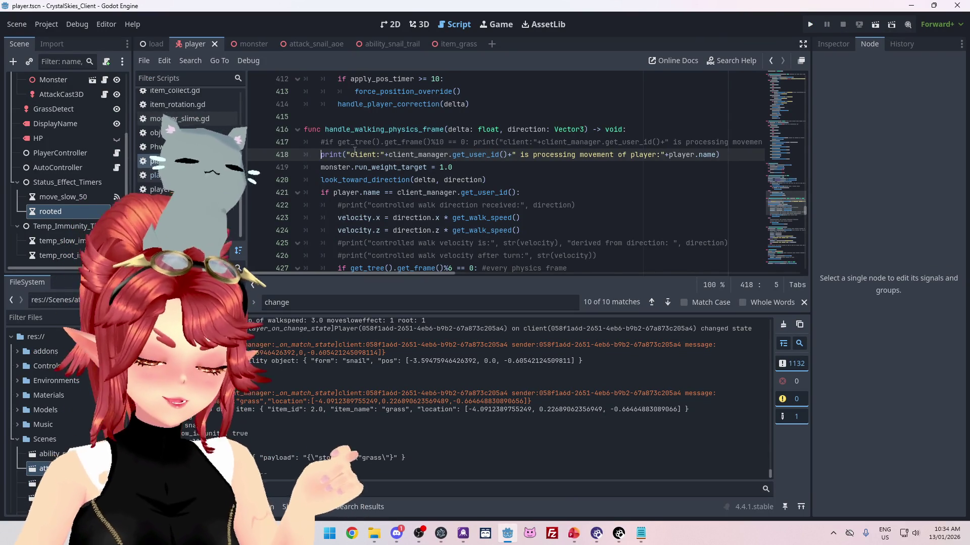
- Comment out the line 418 print again and jump to handle_attacking's deal_damage call on line 395
text(#)
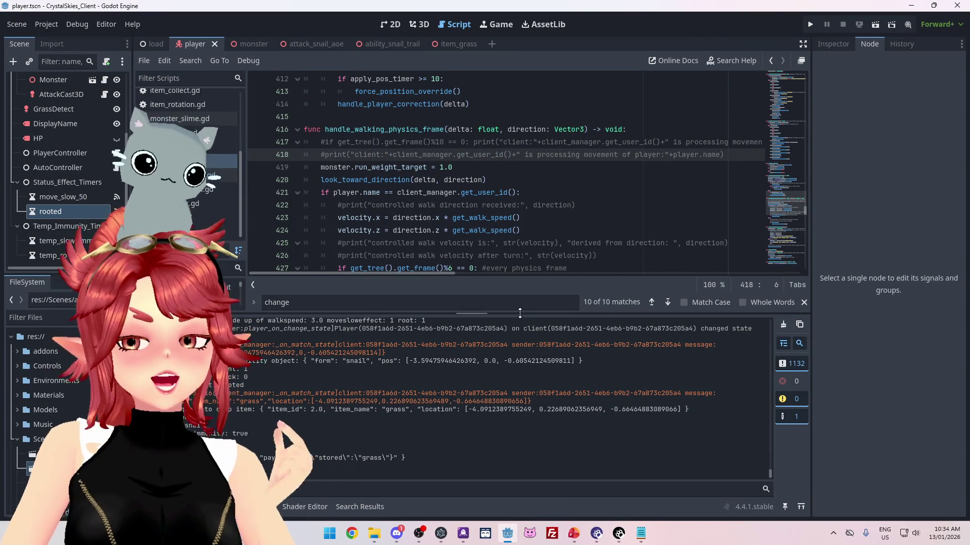
drag(510, 313, 512, 440)
scroll(471, 275, up, 14)
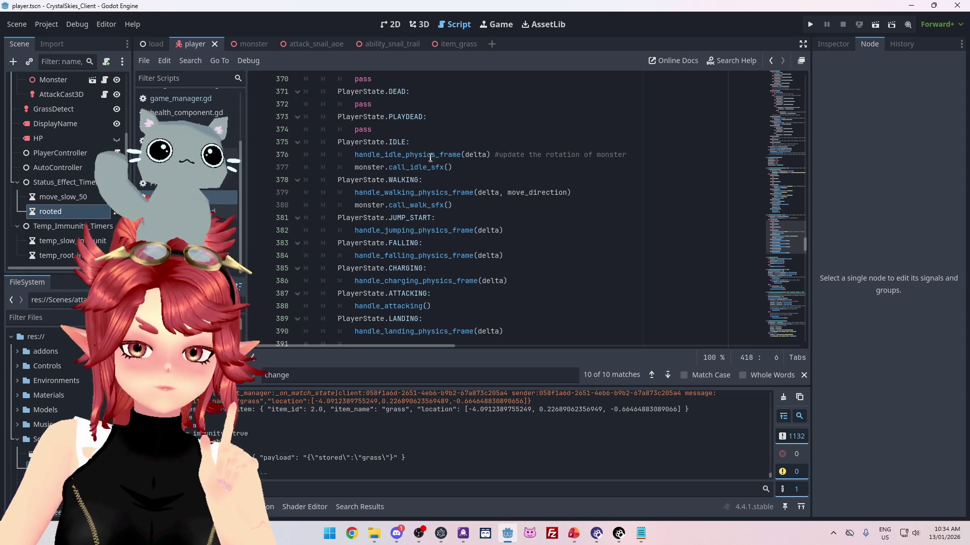
scroll(419, 193, up, 6)
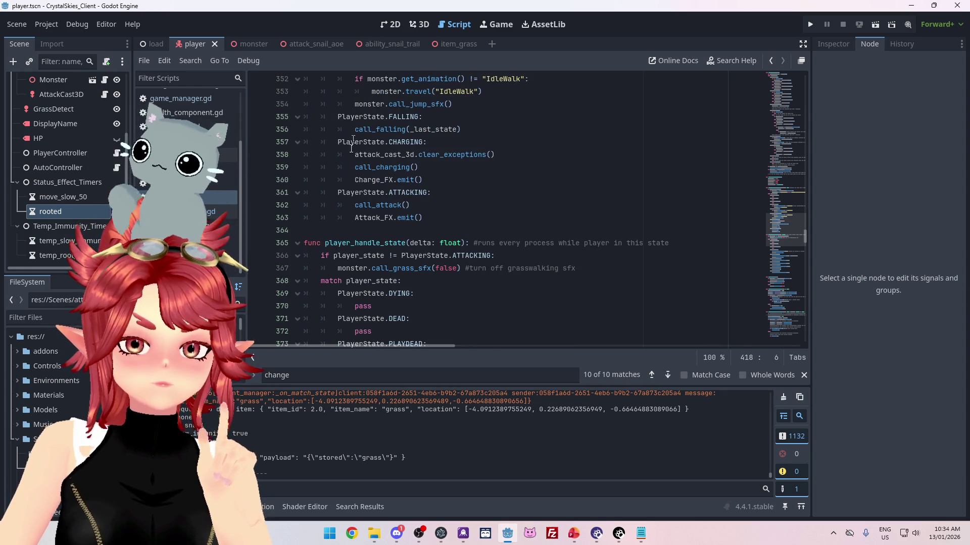
scroll(381, 201, up, 3)
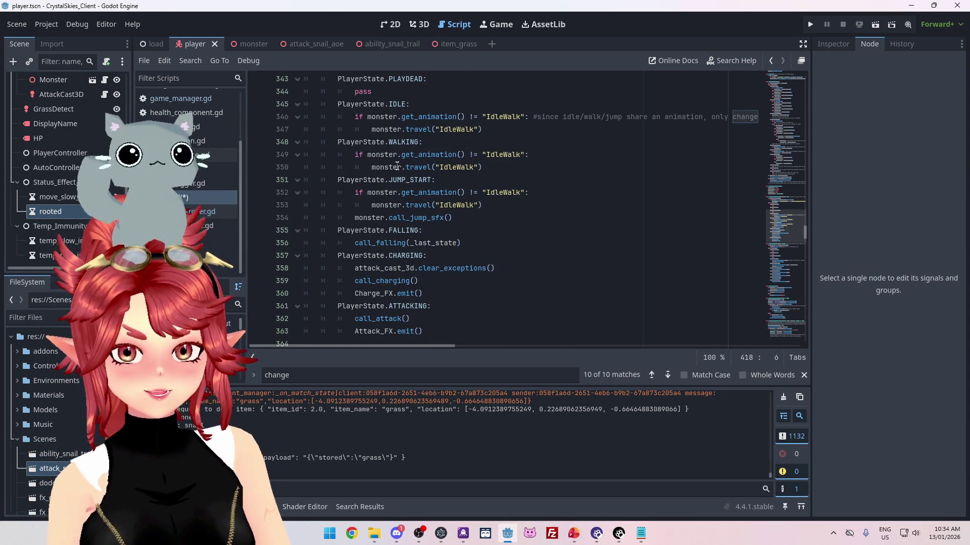
scroll(396, 164, down, 3)
scroll(407, 192, down, 3)
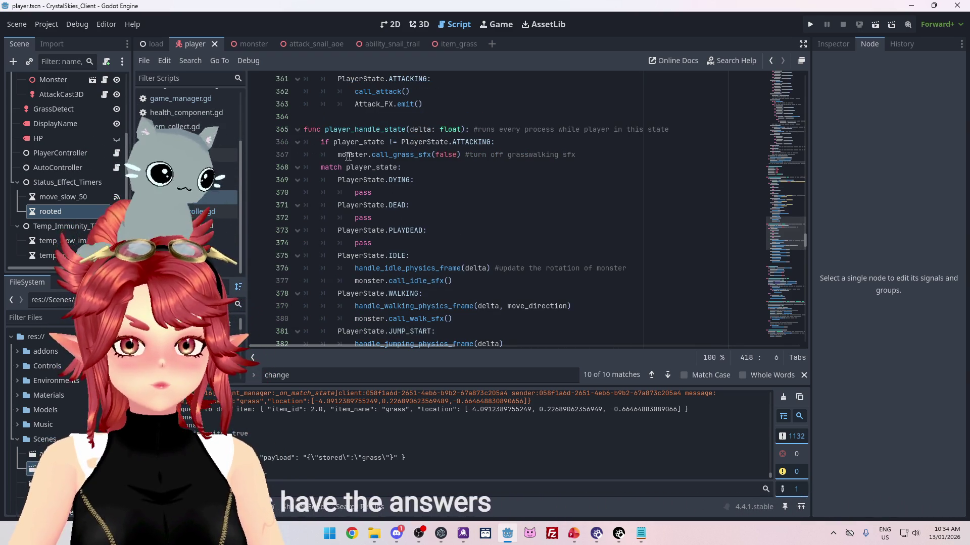
scroll(379, 189, down, 2)
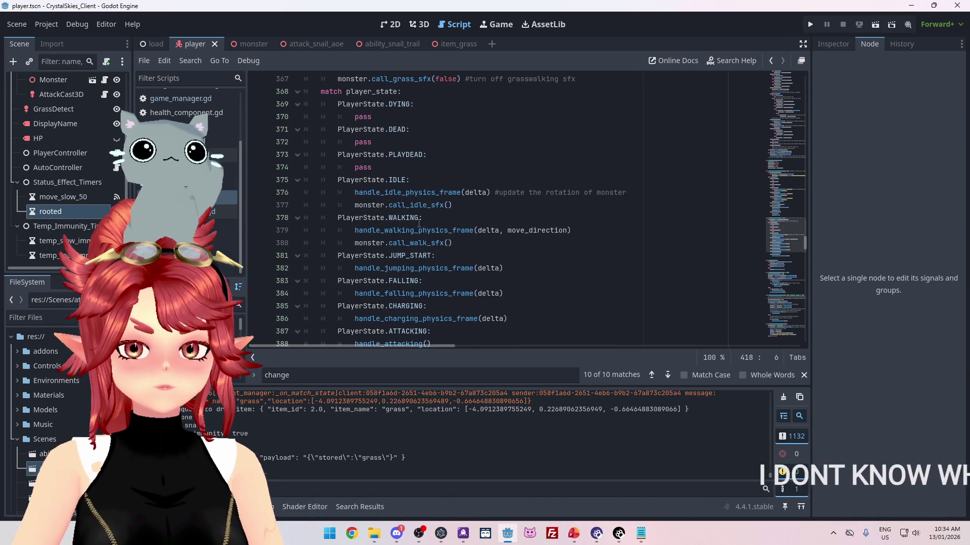
scroll(408, 266, down, 2)
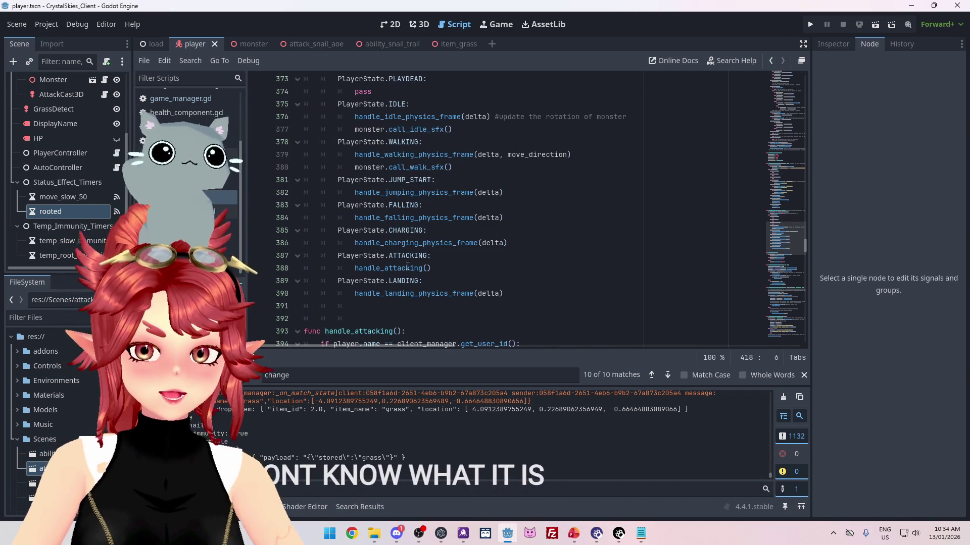
ctrl+click(408, 268)
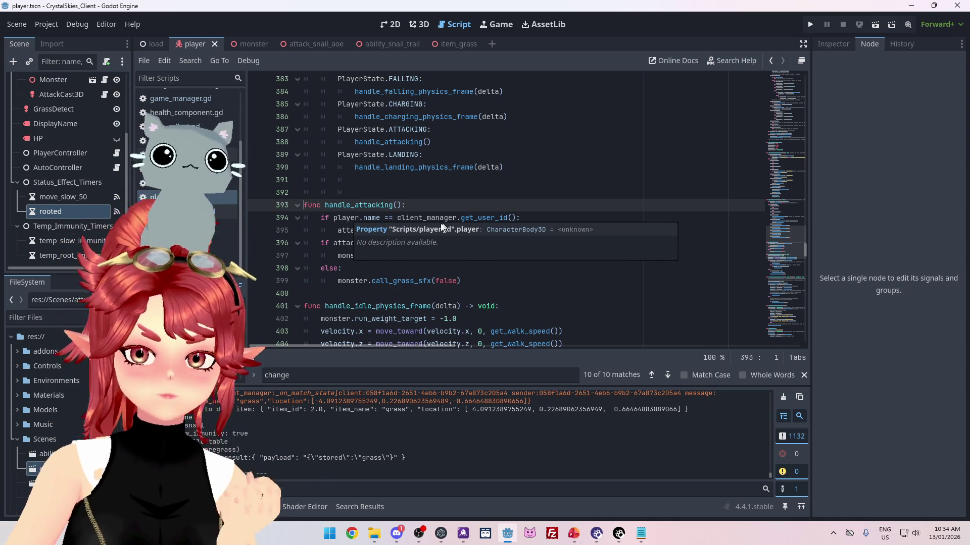
click(458, 230)
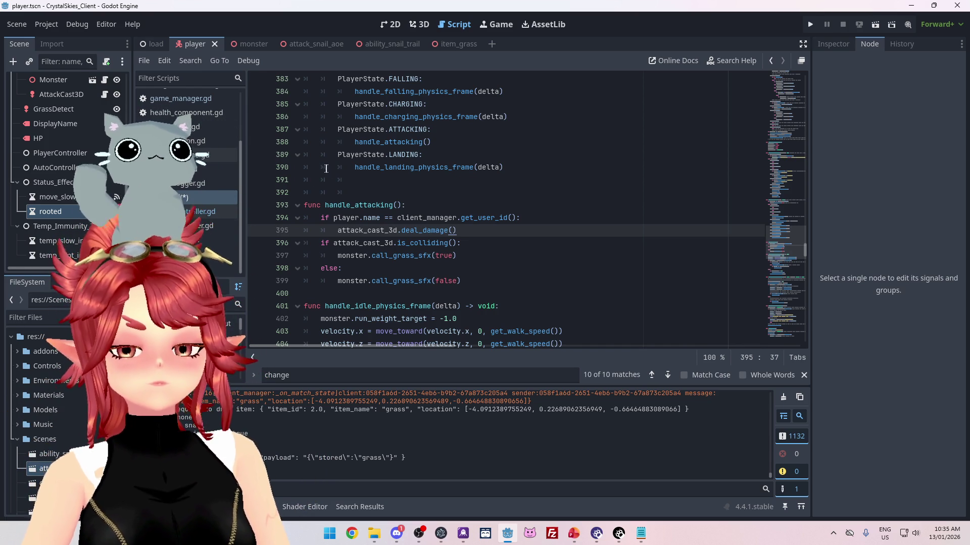
- Scroll player.gd to the CHARGING and ATTACKING transitions and inspect the is_landing() check on line 304
scroll(487, 231, up, 15)
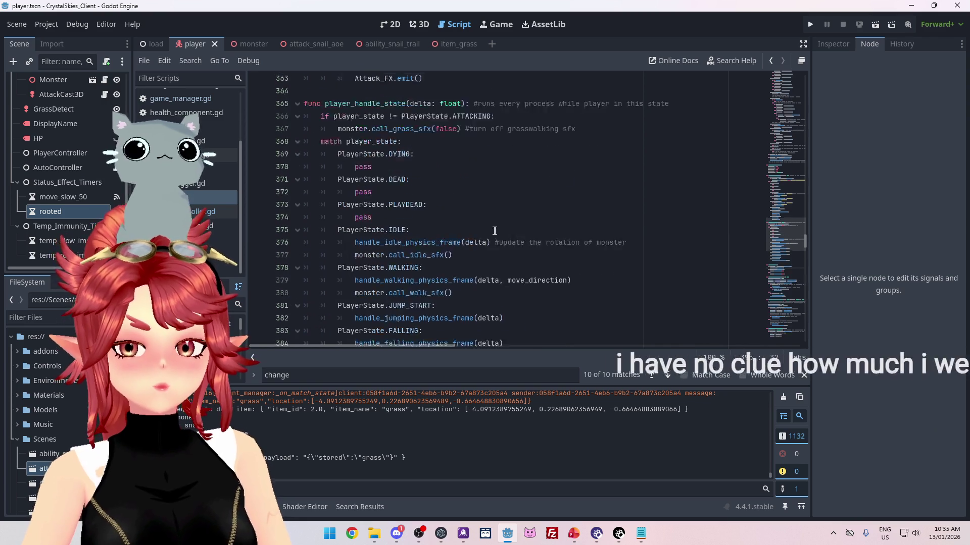
scroll(487, 231, up, 20)
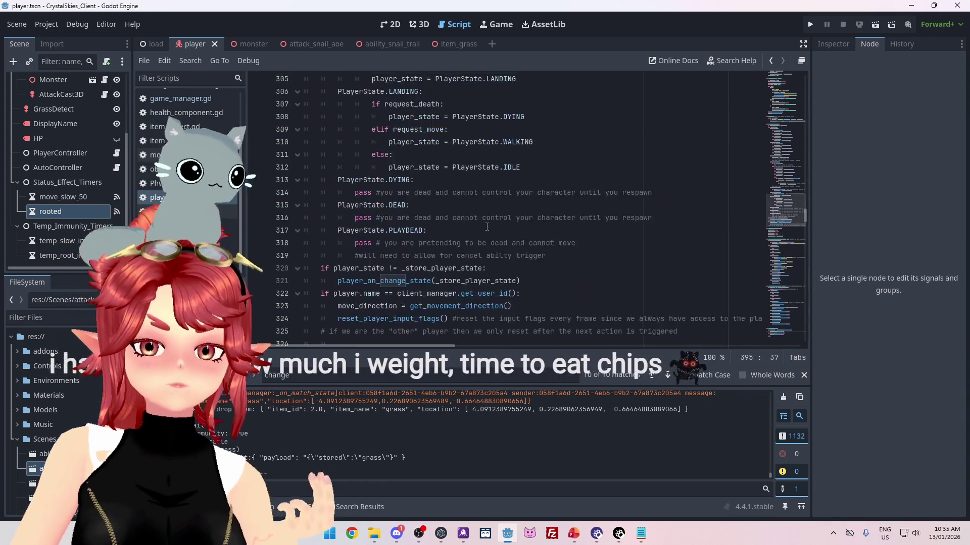
scroll(487, 227, up, 7)
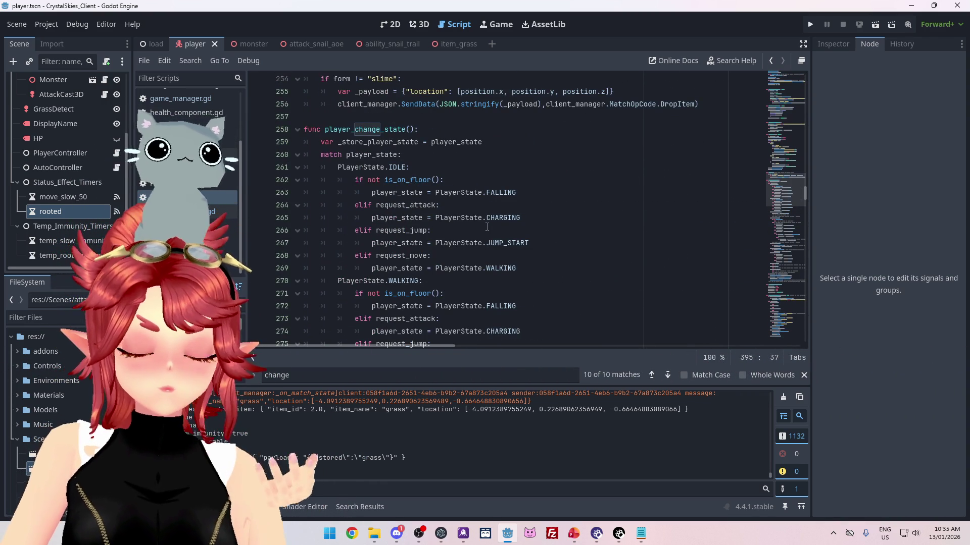
scroll(487, 227, down, 3)
scroll(487, 227, up, 12)
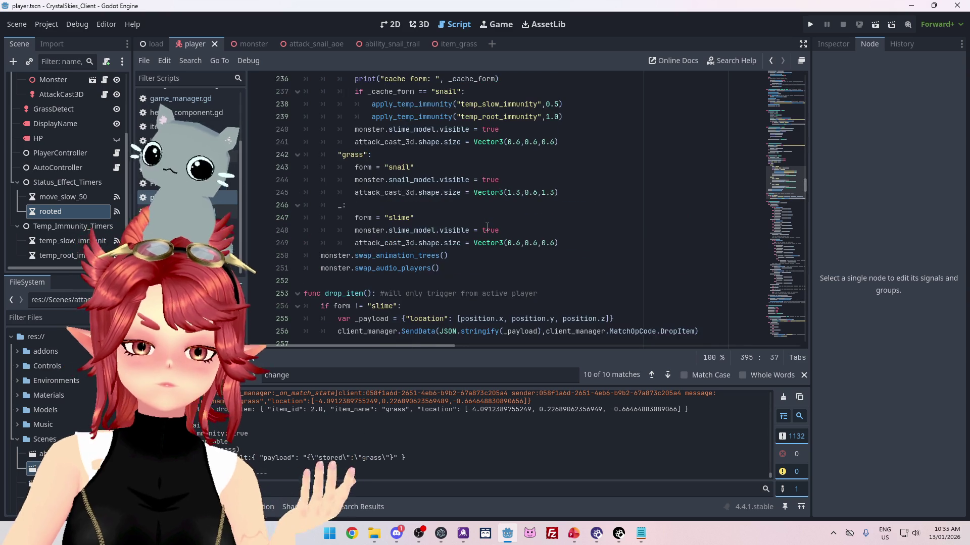
scroll(487, 227, up, 4)
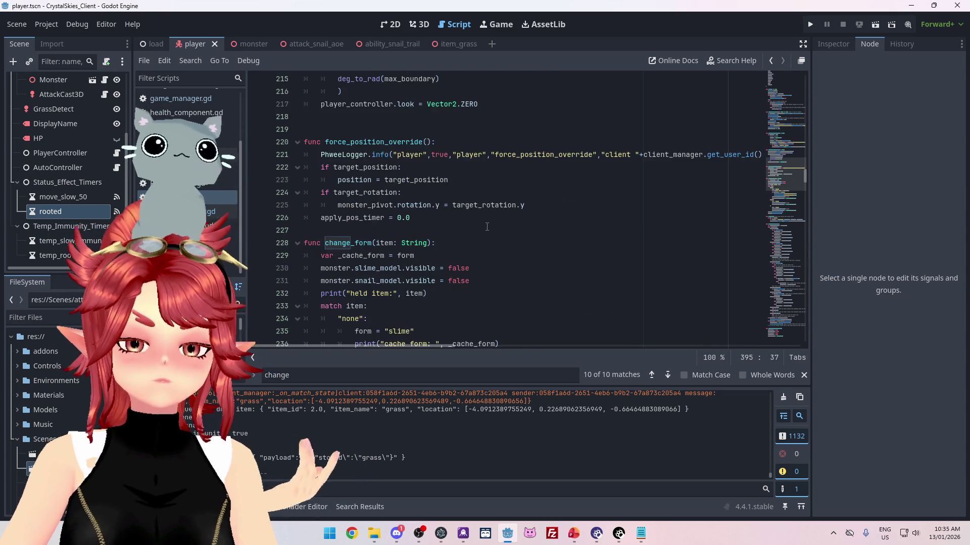
scroll(487, 227, up, 15)
scroll(487, 227, down, 20)
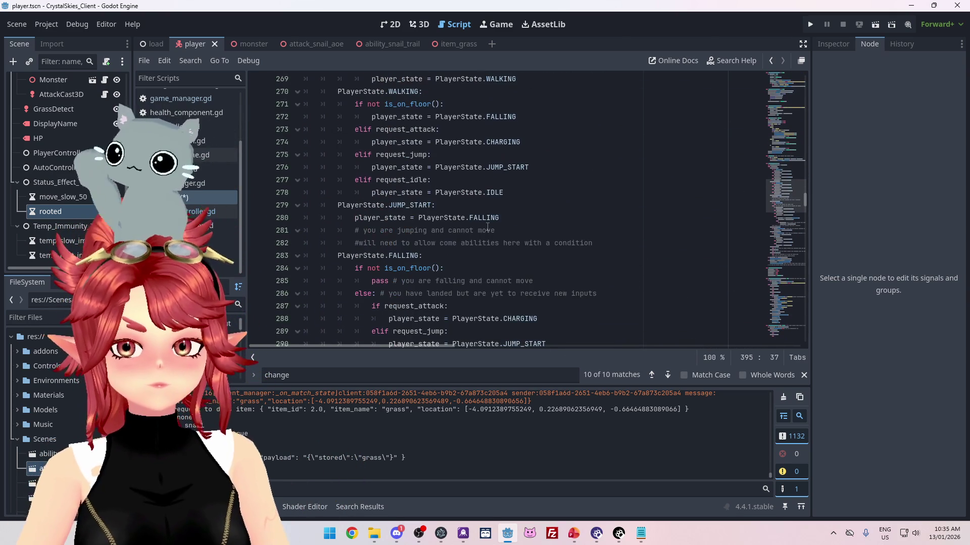
scroll(487, 227, down, 12)
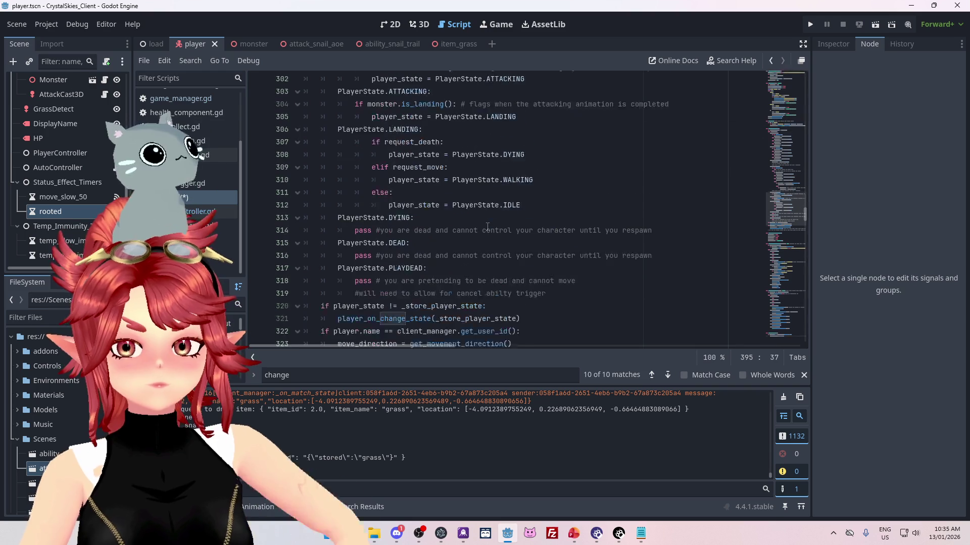
scroll(485, 222, up, 4)
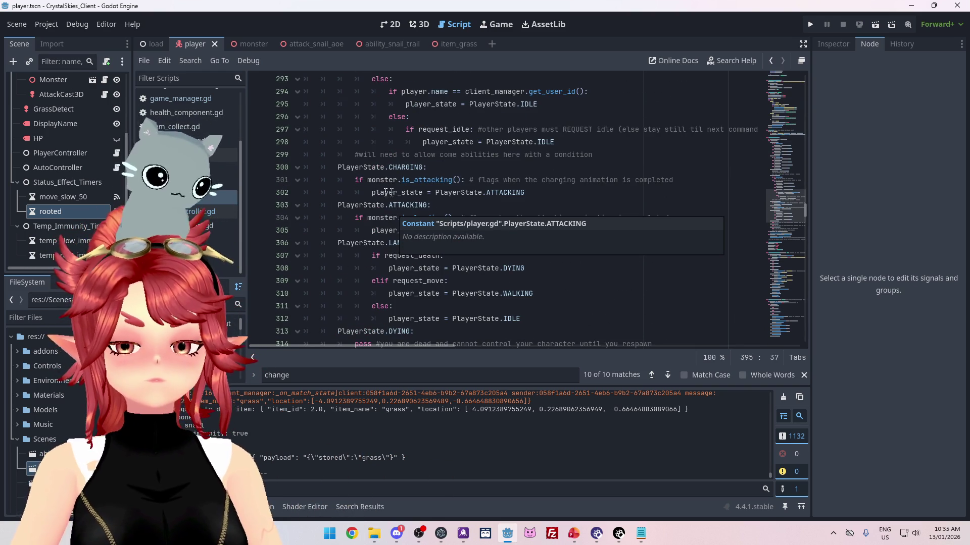
click(381, 219)
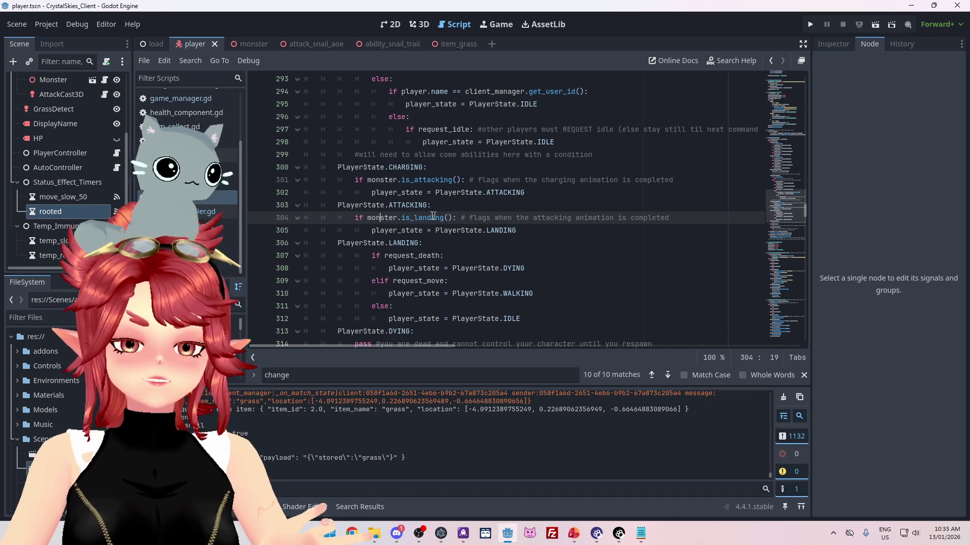
- Scroll up slightly and switch to the monster scene
scroll(41, 175, up, 3)
scroll(41, 175, up, 3)
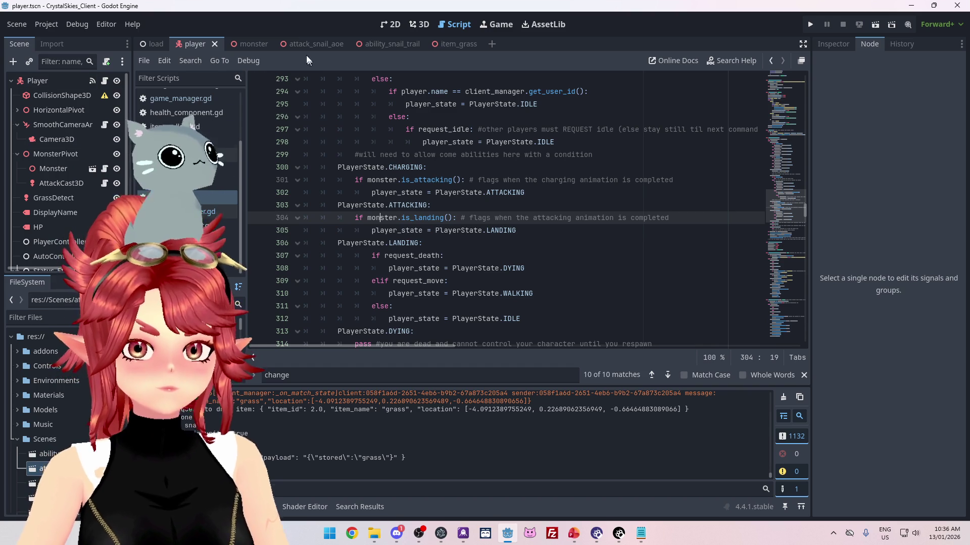
click(239, 44)
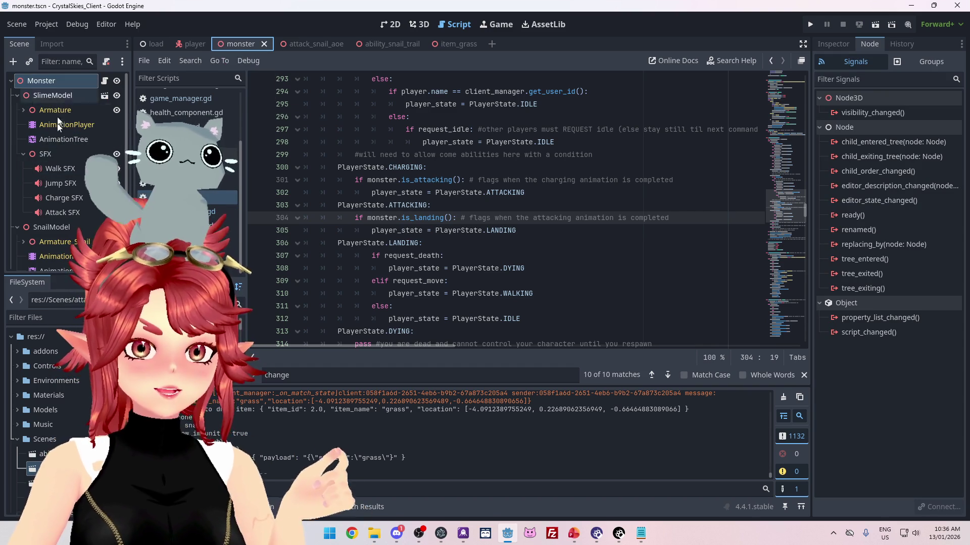
- Collapse the SlimeModel and SnailModel branches in the Scene dock
click(17, 96)
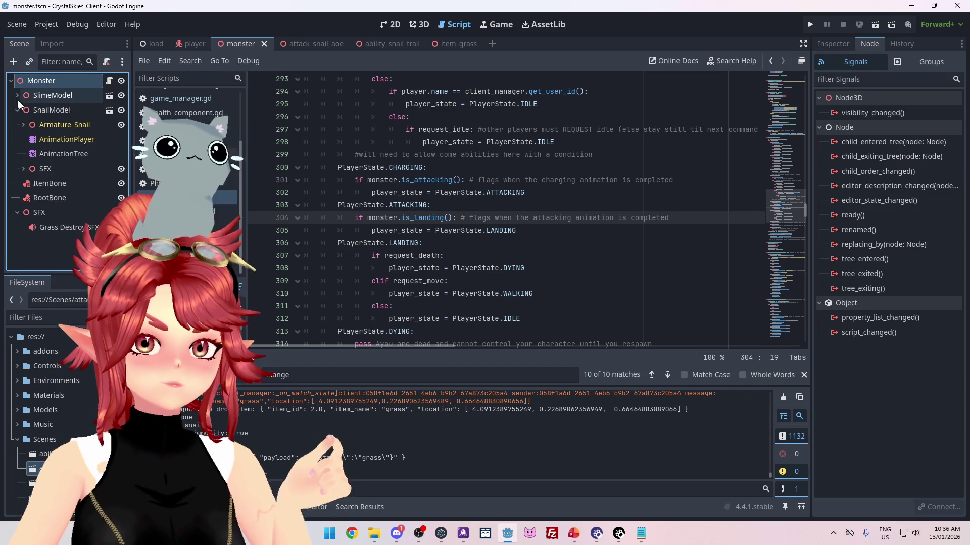
click(17, 110)
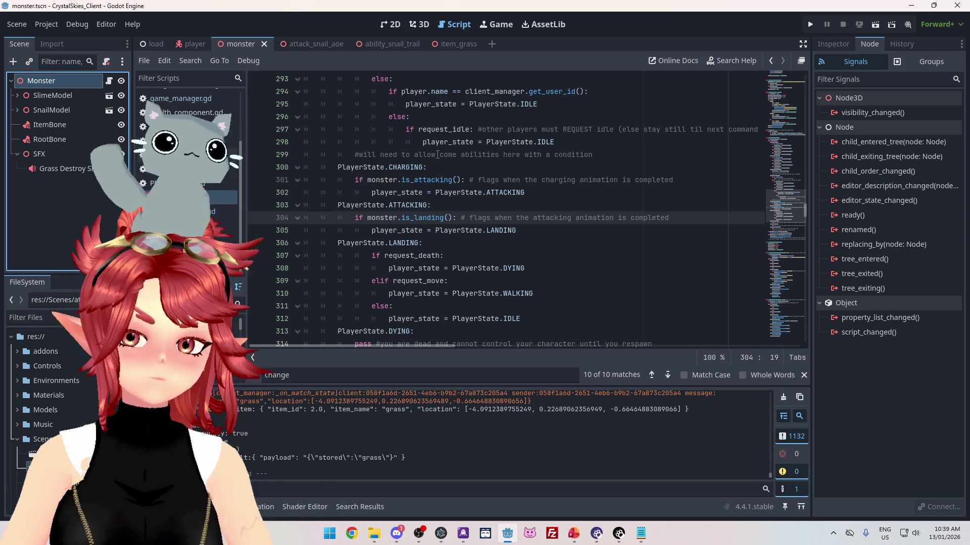
scroll(439, 202, down, 9)
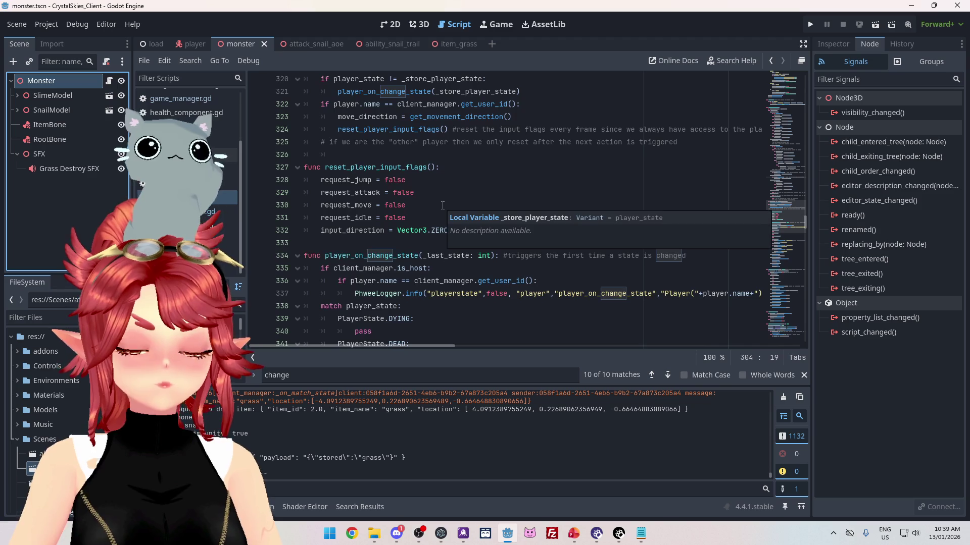
scroll(443, 205, up, 3)
scroll(441, 200, down, 7)
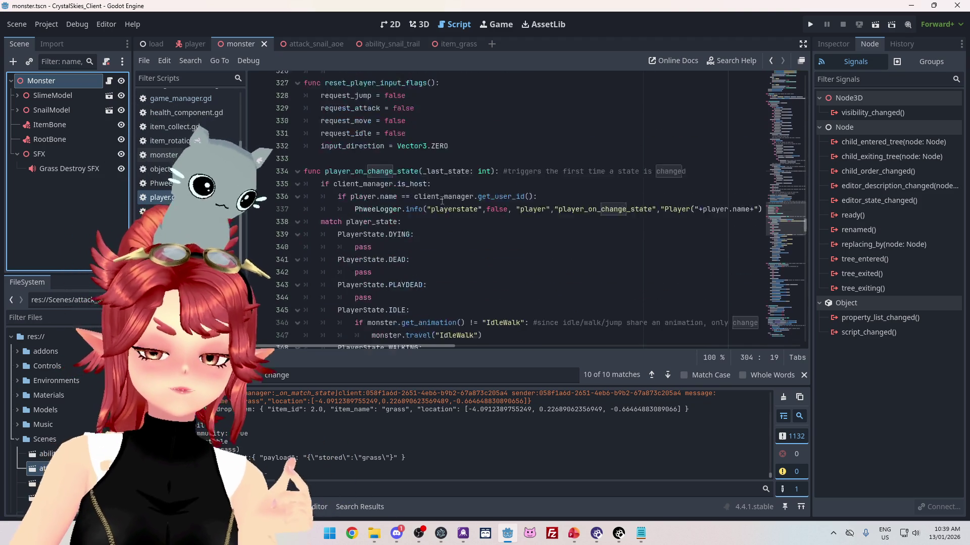
scroll(441, 200, down, 4)
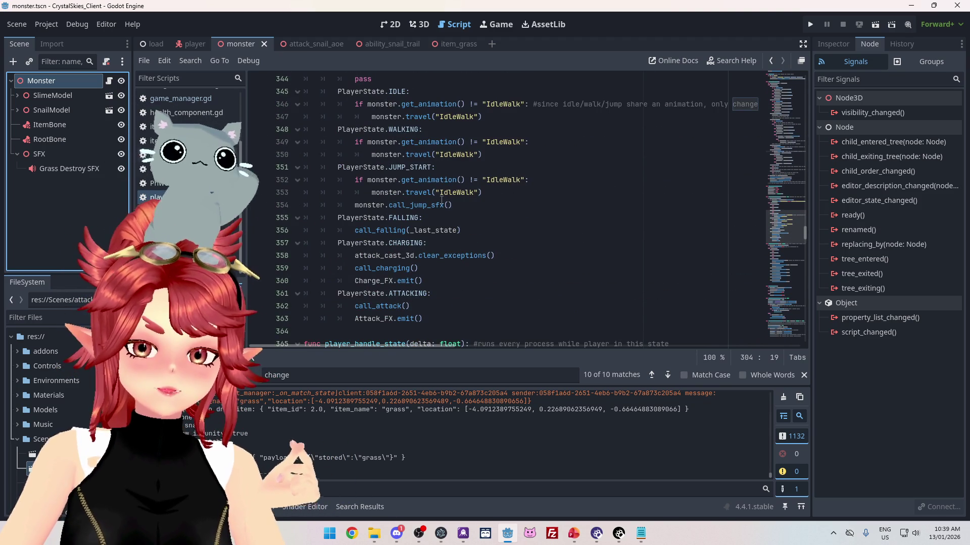
scroll(441, 200, down, 4)
scroll(441, 200, down, 2)
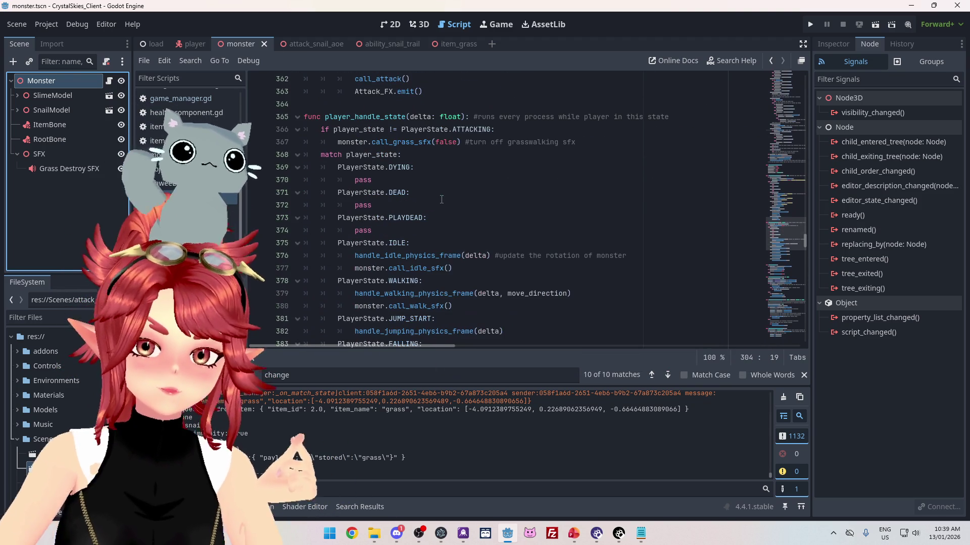
scroll(437, 195, down, 4)
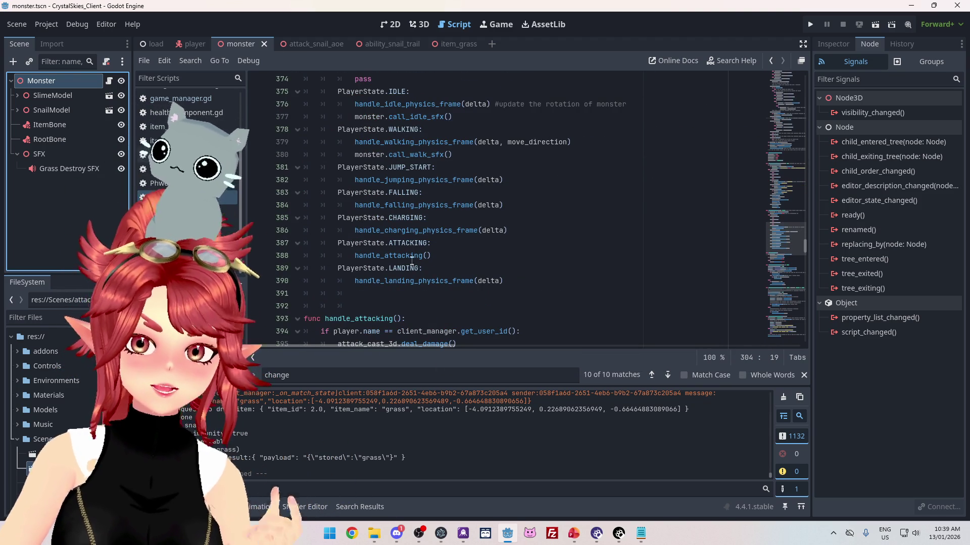
ctrl+click(407, 256)
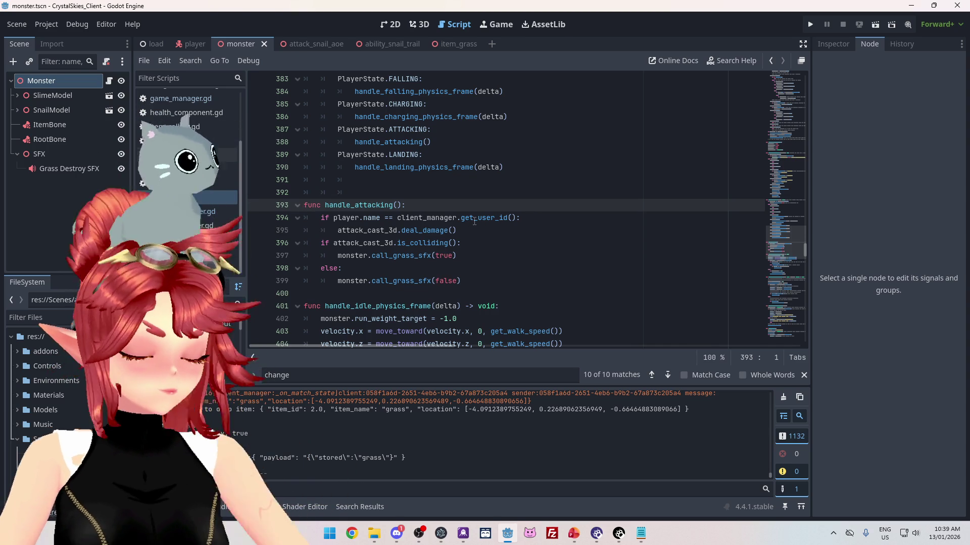
scroll(475, 221, up, 3)
scroll(474, 221, up, 9)
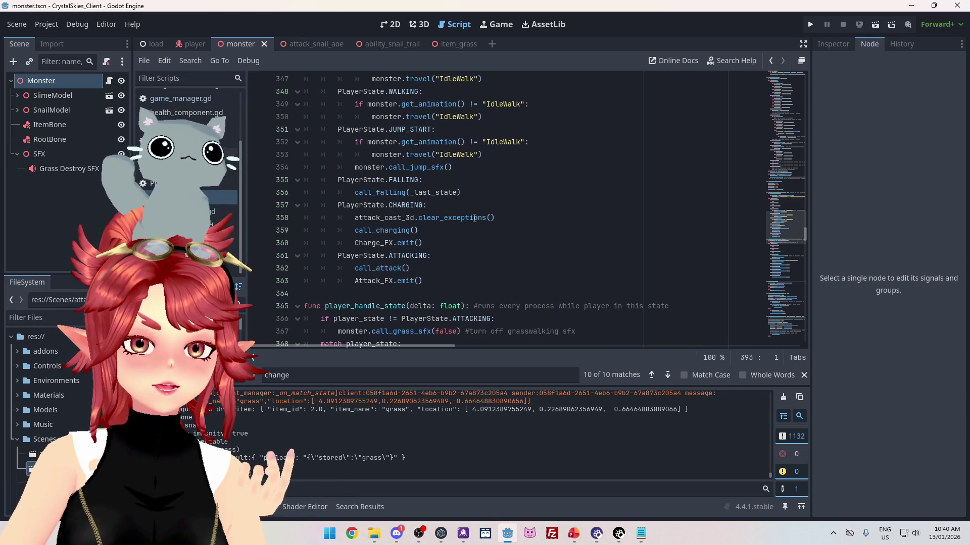
mouse_move(474, 219)
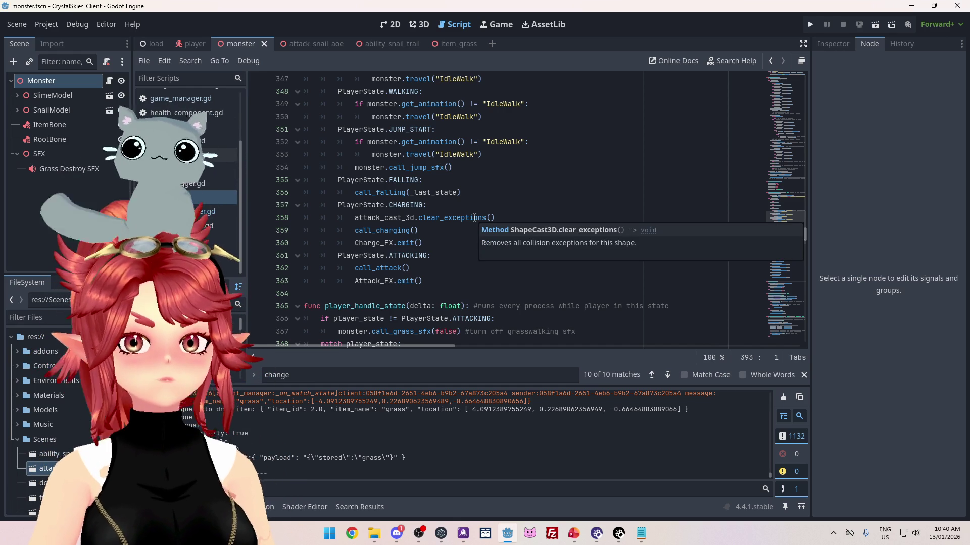
scroll(475, 218, down, 1)
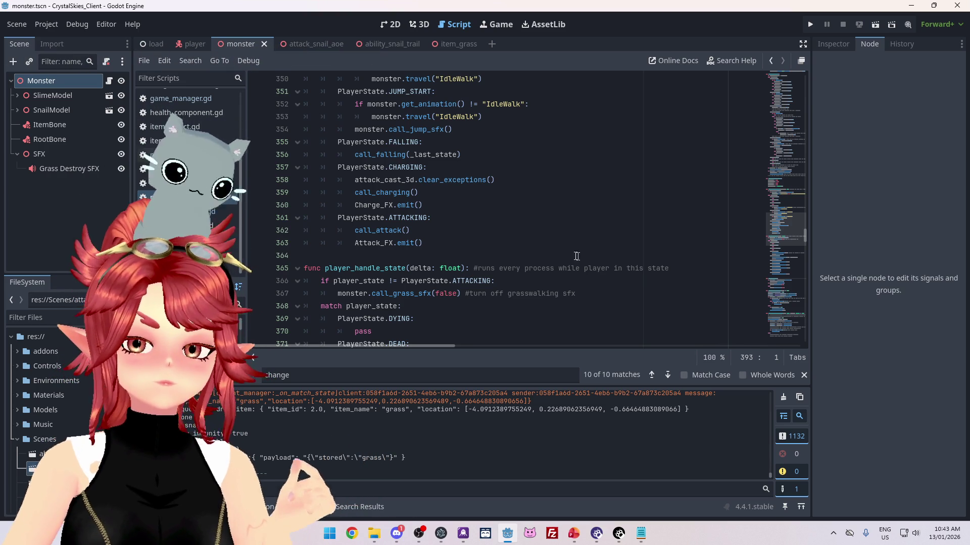
scroll(573, 254, up, 1)
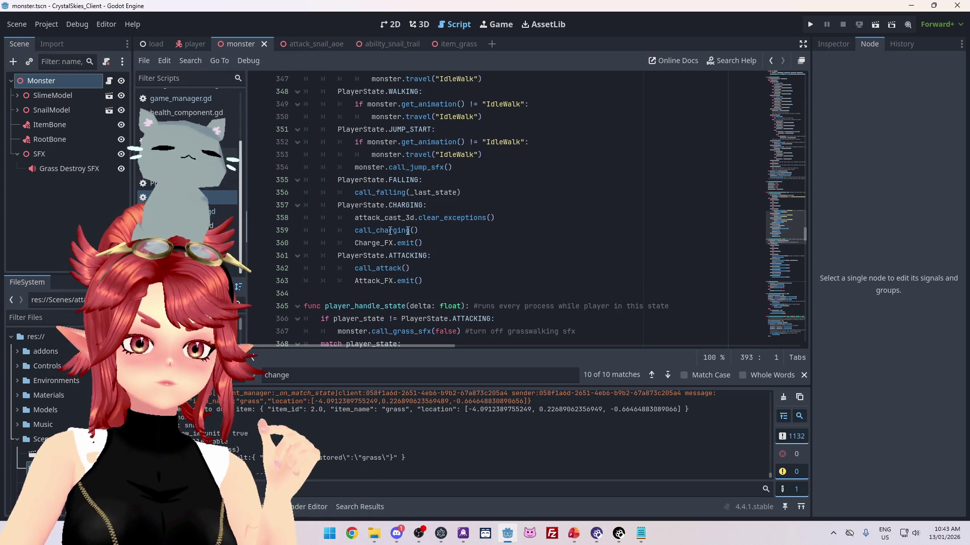
scroll(432, 236, down, 5)
scroll(433, 236, down, 13)
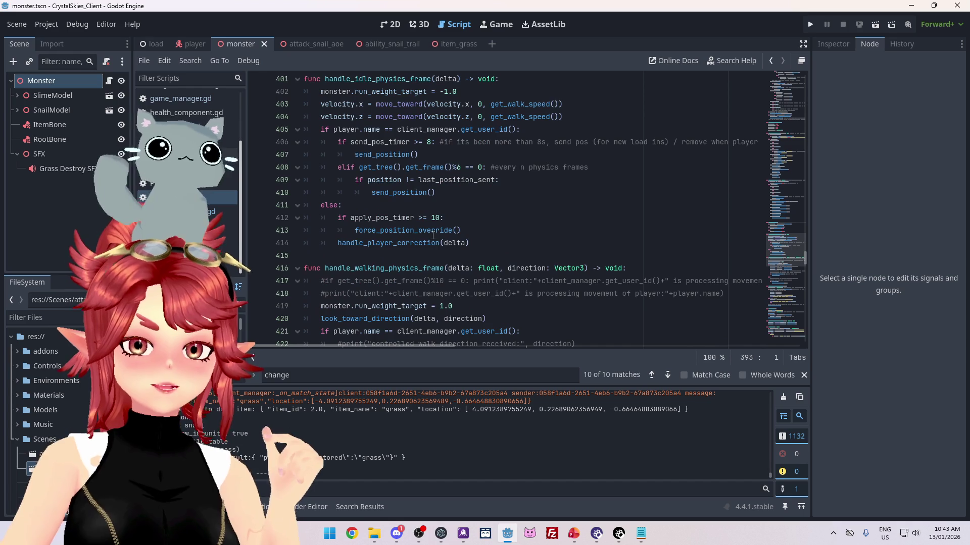
scroll(433, 236, up, 3)
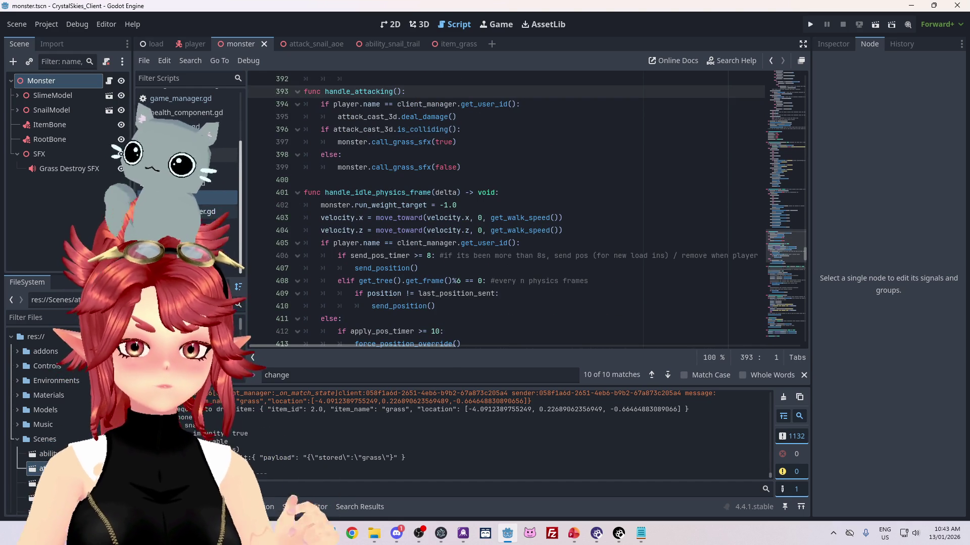
- Open the player input controller script and look through it
click(187, 212)
scroll(443, 264, up, 5)
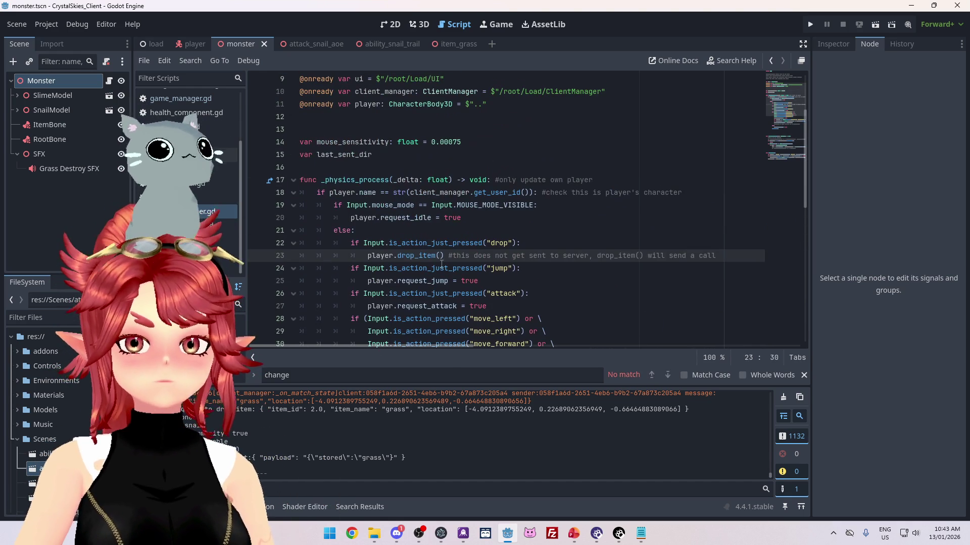
scroll(441, 263, down, 4)
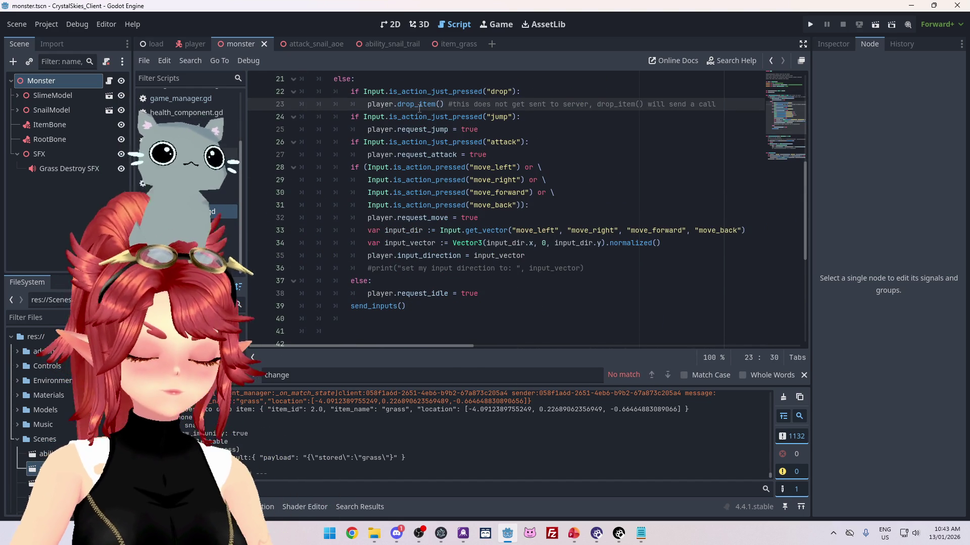
- Back in the state script, search for 'drop' to locate the drop_item function
click(217, 198)
click(489, 198)
key(ctrl+f)
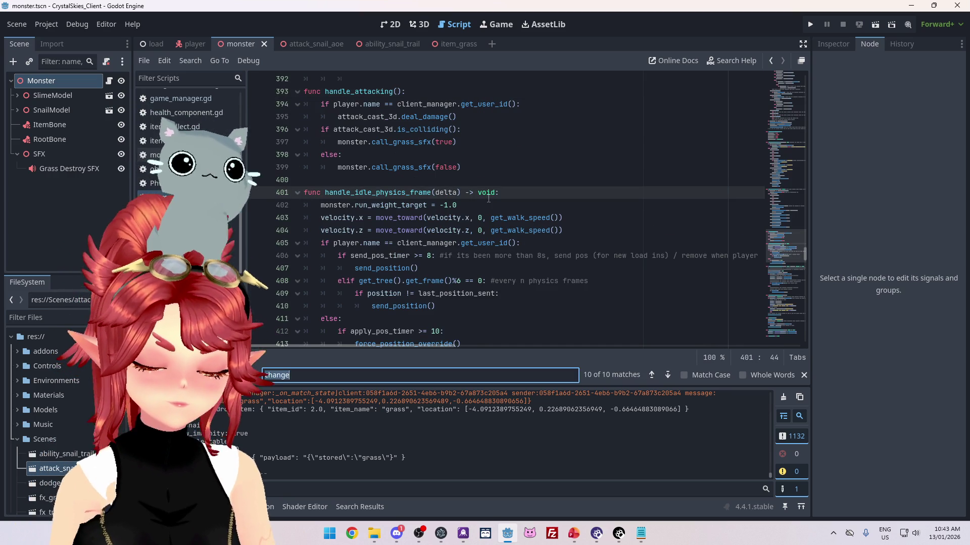
text(drop)
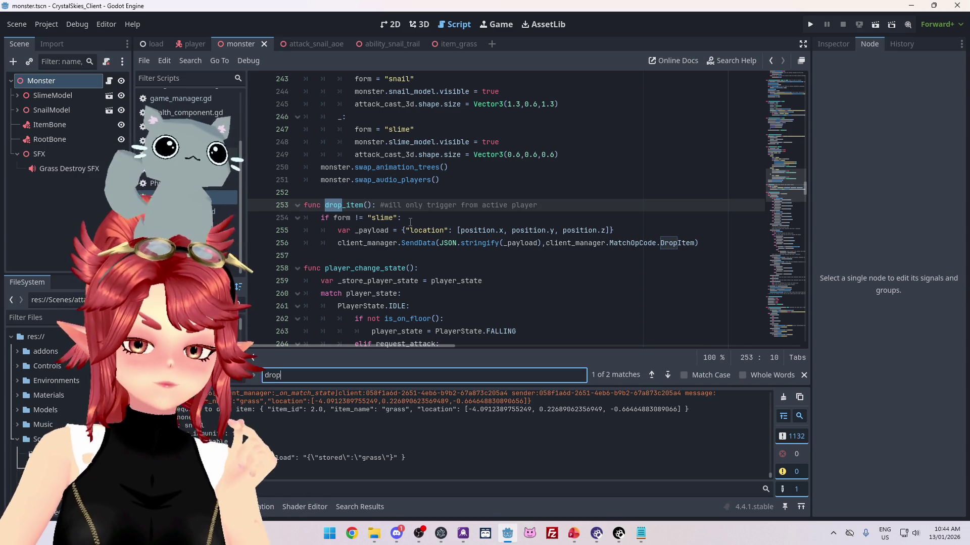
click(17, 96)
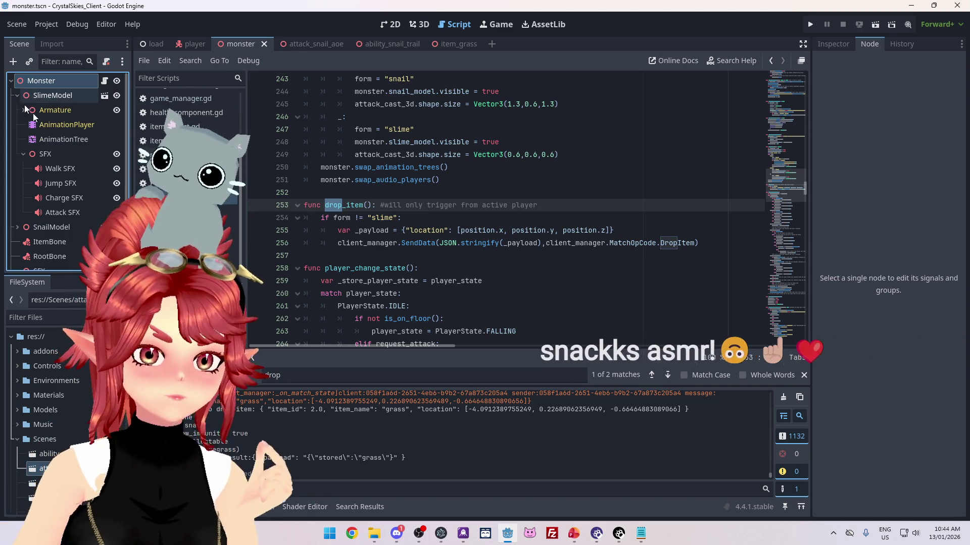
- Show SlimeModel's AnimationTree graph and resize the bottom panel to keep the drop_item code visible
click(54, 138)
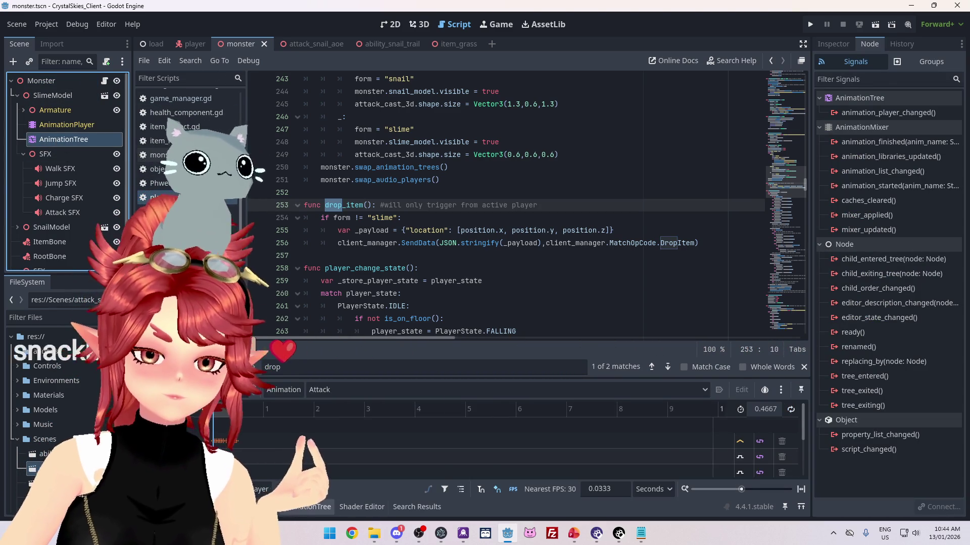
drag(455, 320, 461, 164)
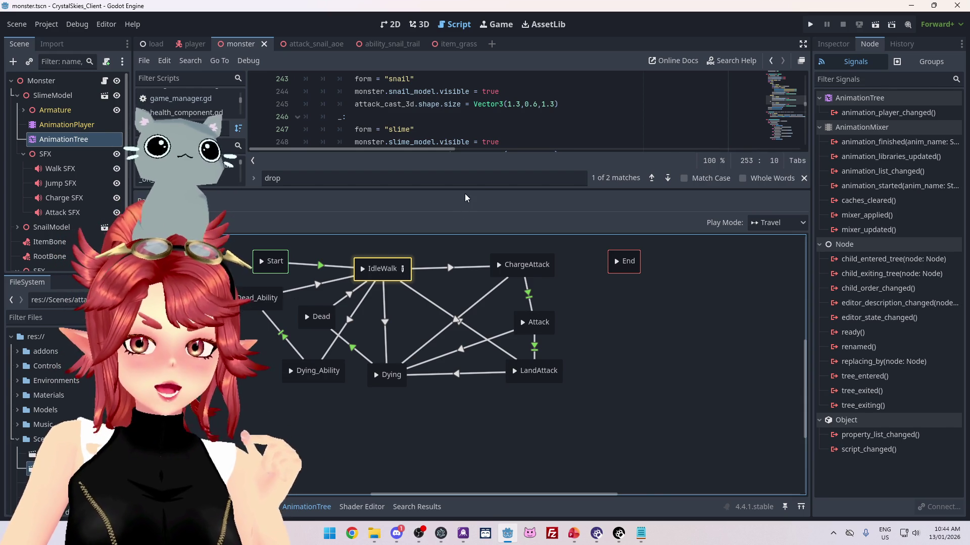
drag(462, 189, 463, 320)
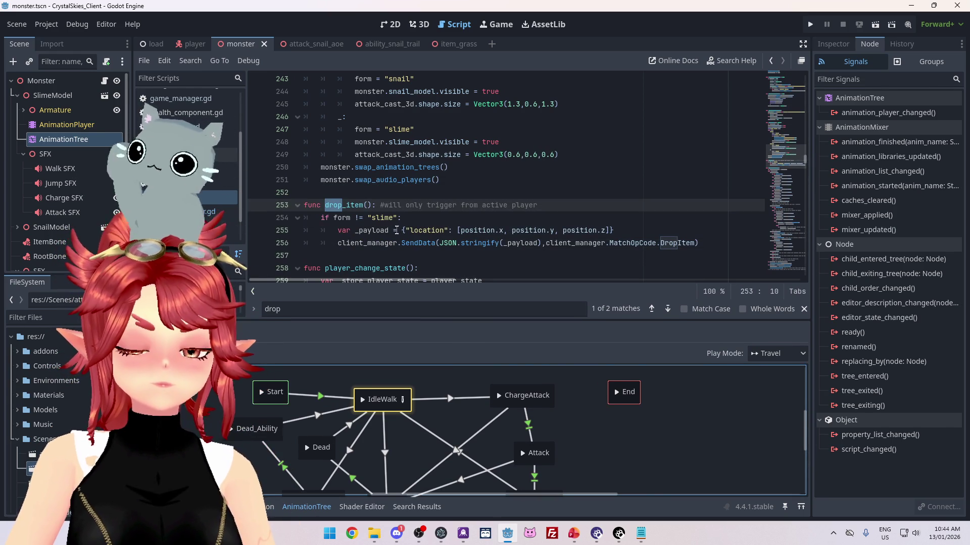
scroll(441, 230, down, 1)
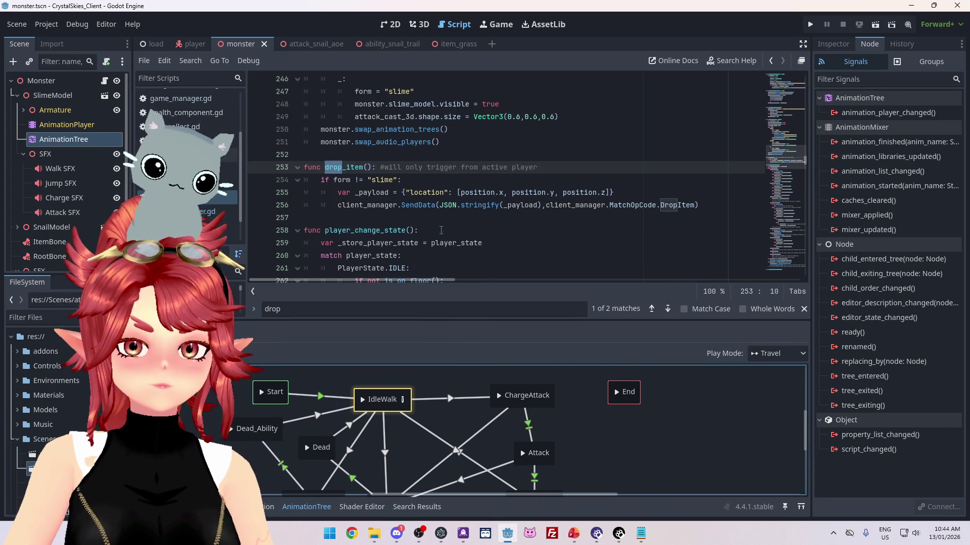
click(396, 180)
- Type 'monster.is' into the drop_item condition and browse the autocomplete suggestions
text(mo)
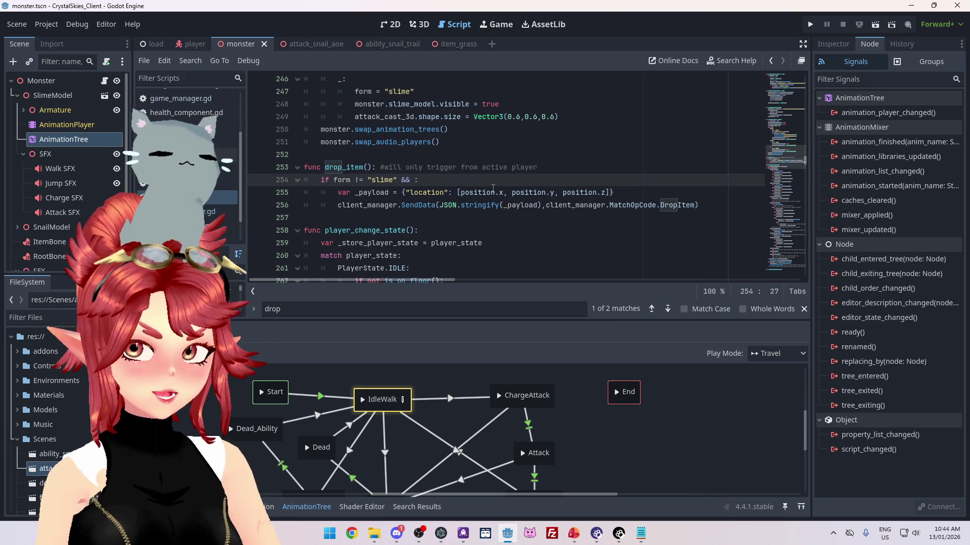
text(nster)
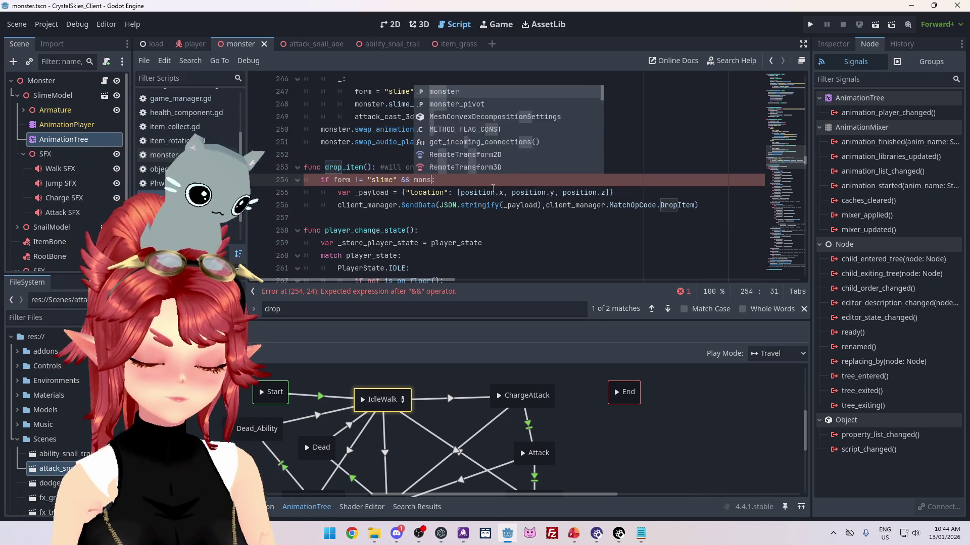
text(.)
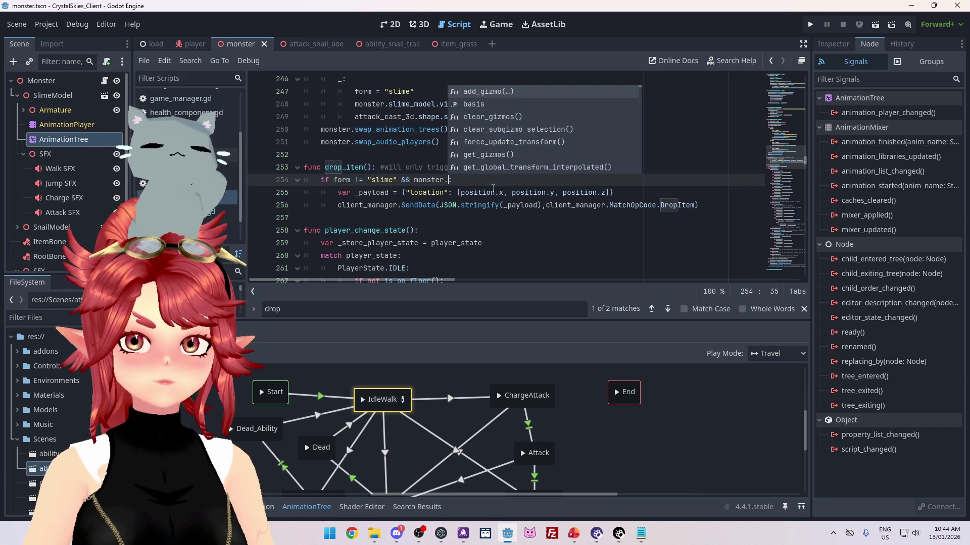
scroll(429, 222, down, 3)
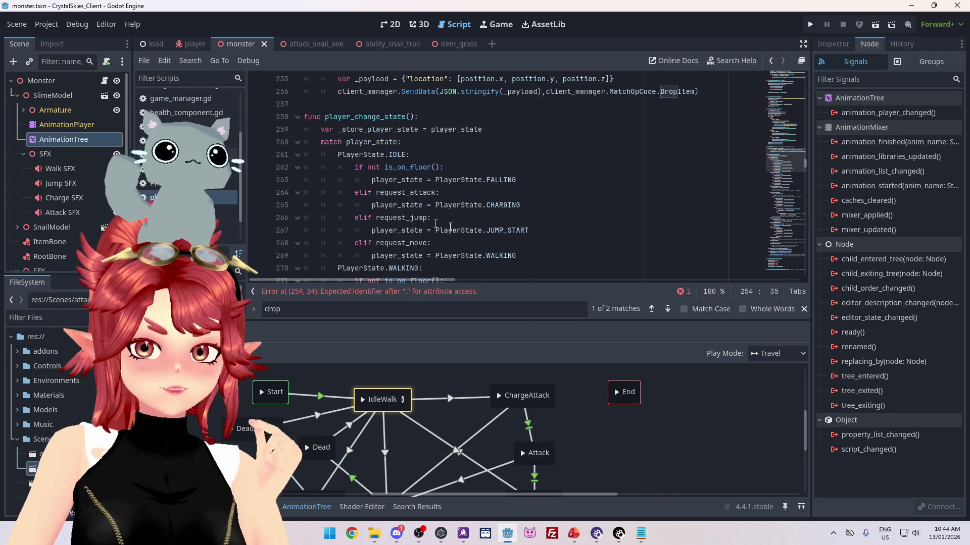
scroll(464, 233, down, 10)
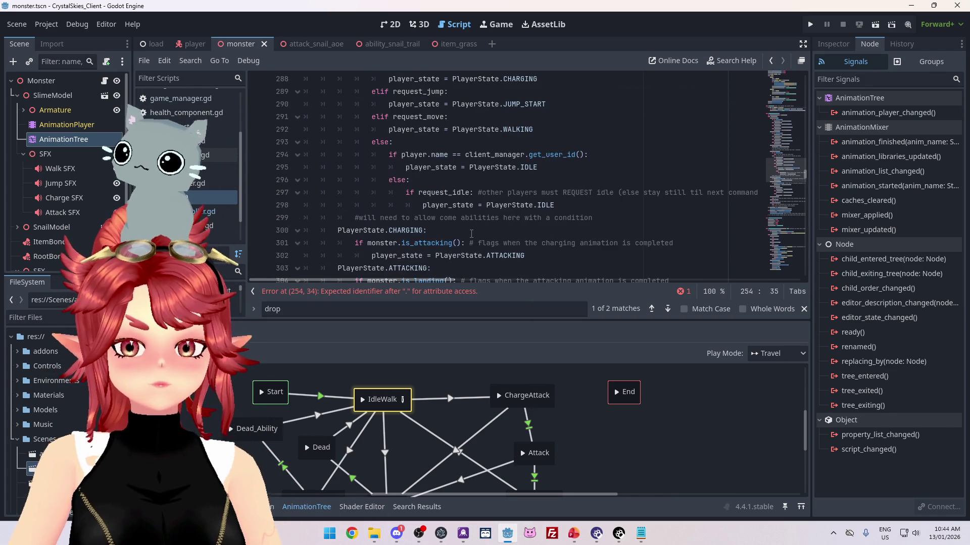
scroll(471, 234, down, 3)
scroll(472, 234, up, 2)
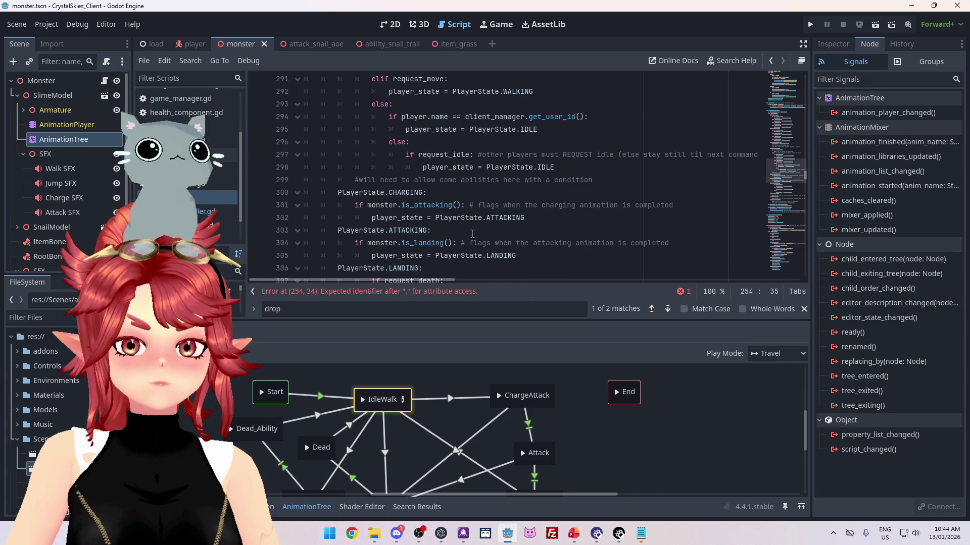
scroll(472, 233, up, 15)
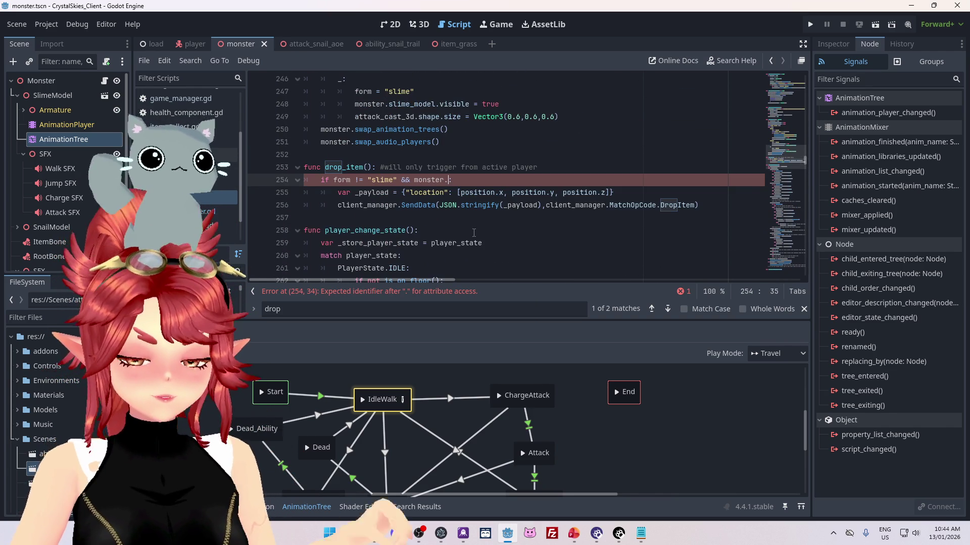
text(is)
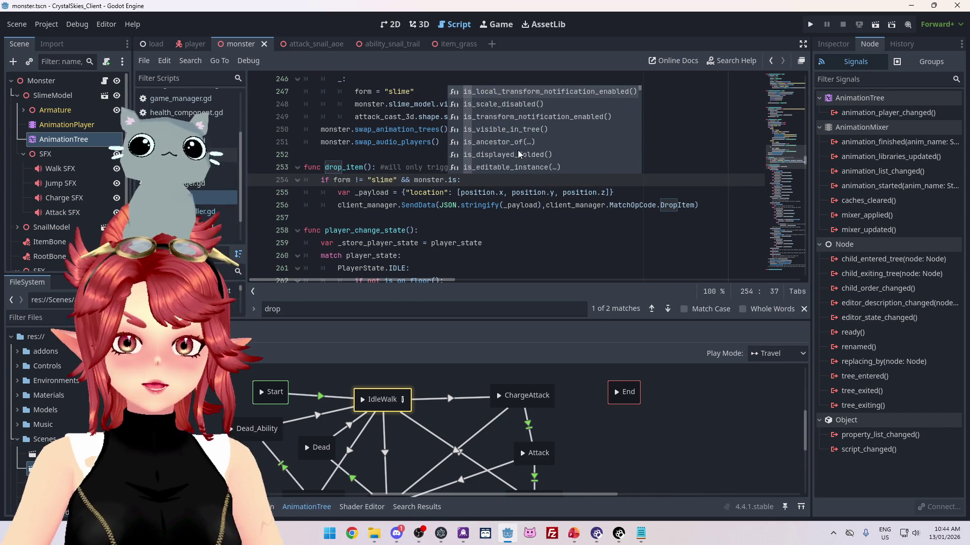
scroll(518, 154, down, 10)
scroll(517, 150, down, 4)
scroll(517, 150, down, 4)
scroll(517, 150, down, 4)
scroll(517, 149, down, 4)
scroll(518, 149, down, 4)
scroll(517, 149, down, 4)
scroll(517, 150, down, 4)
scroll(517, 149, down, 4)
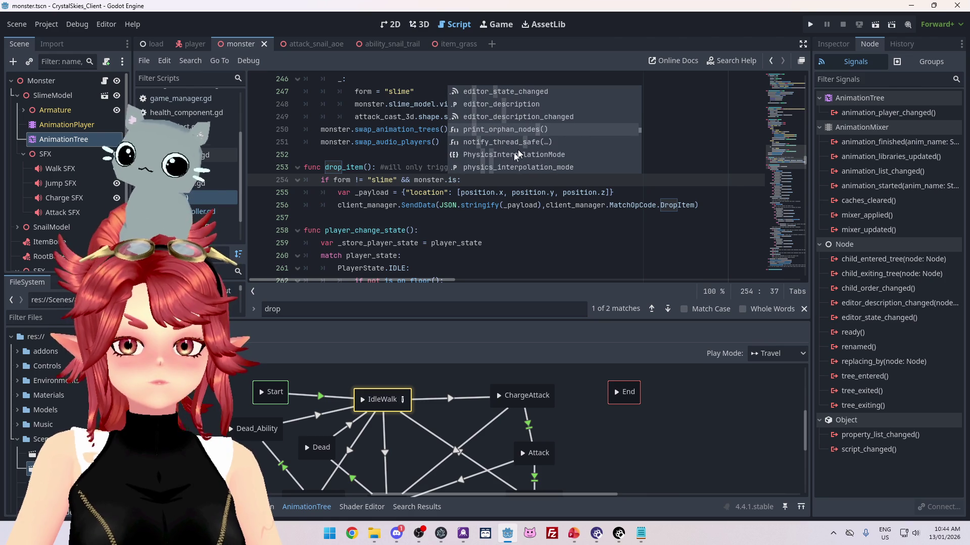
- Open the monster script and scroll to its is_attacking, is_idle and is_charging functions
click(187, 155)
scroll(500, 188, down, 12)
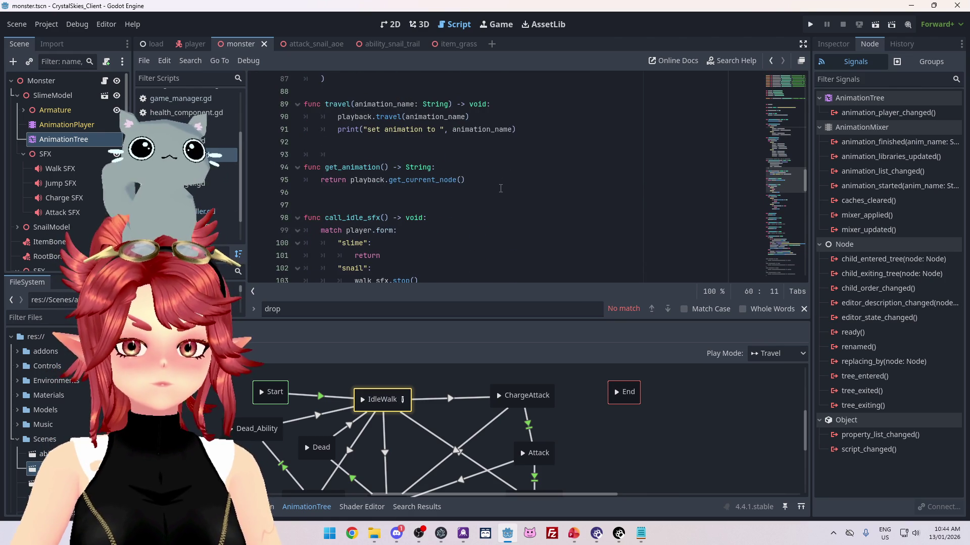
scroll(500, 188, down, 15)
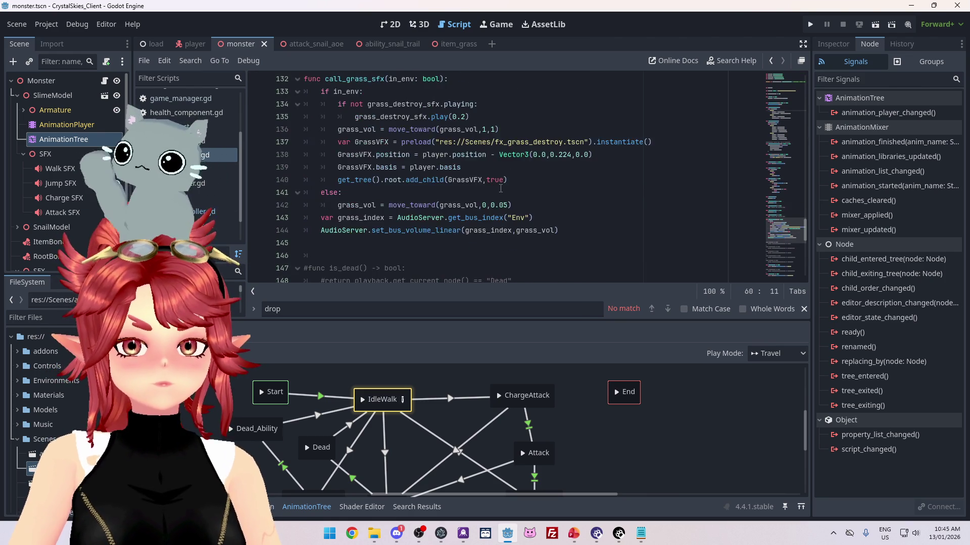
scroll(500, 189, down, 11)
scroll(448, 200, up, 4)
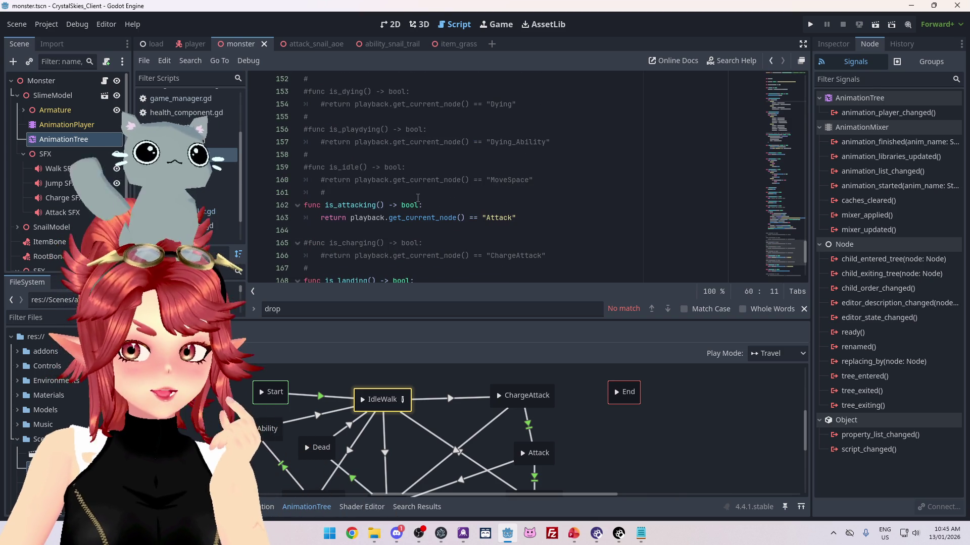
- Rename is_idle to is_idle_or_walk, uncomment its MoveSpace return on line 160, and save
click(309, 170)
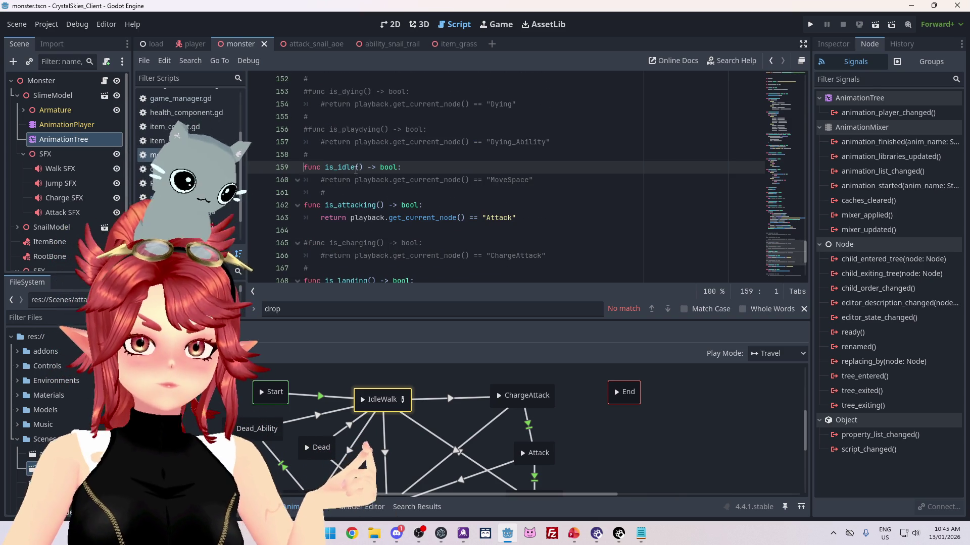
text(_or_wa)
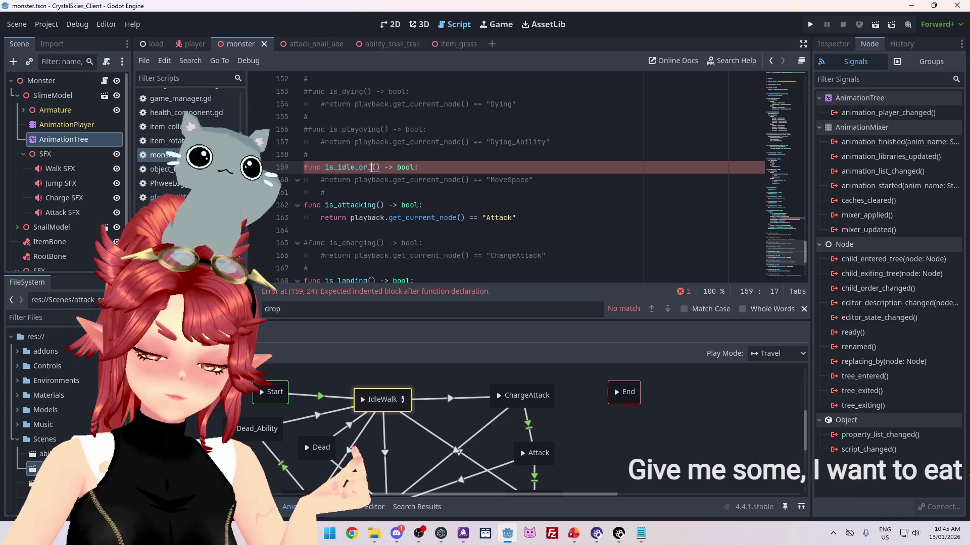
text(lk)
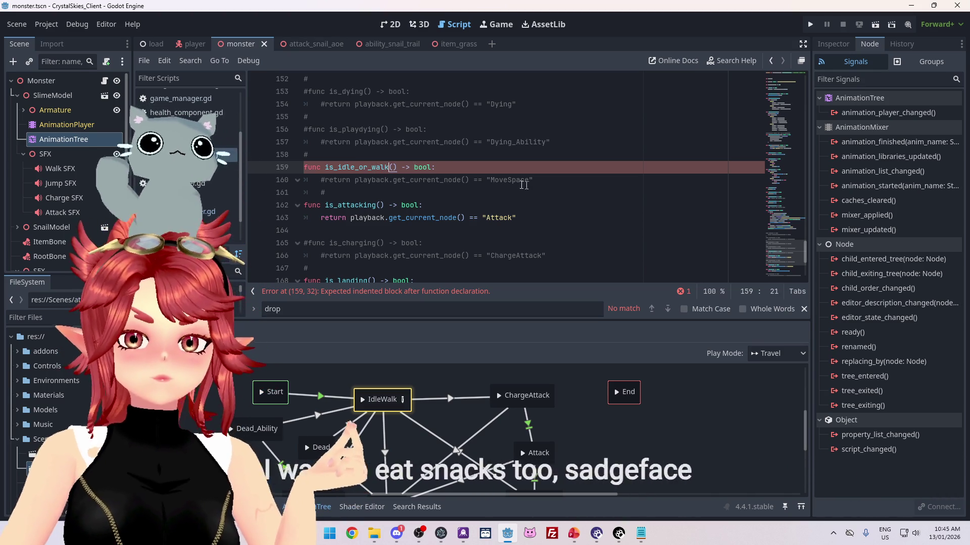
click(329, 181)
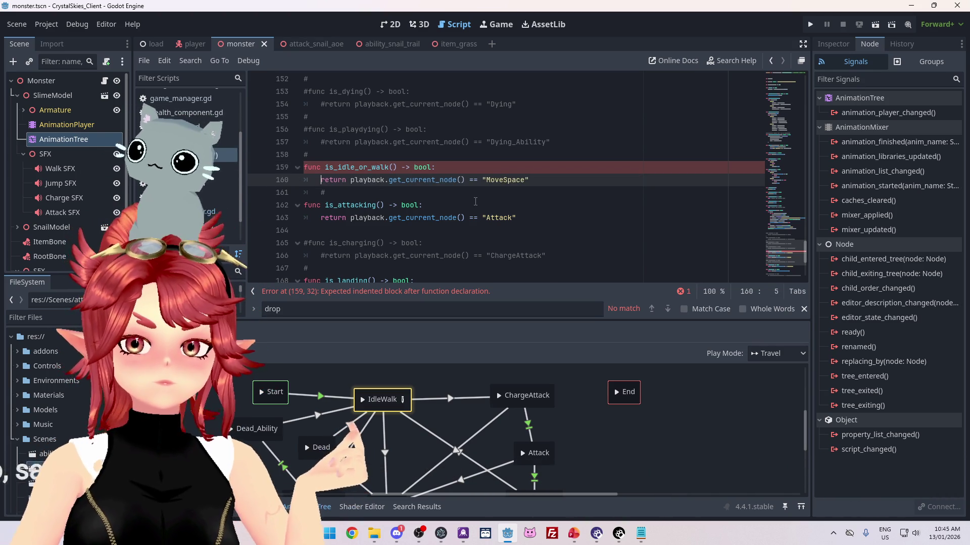
key(ctrl+s)
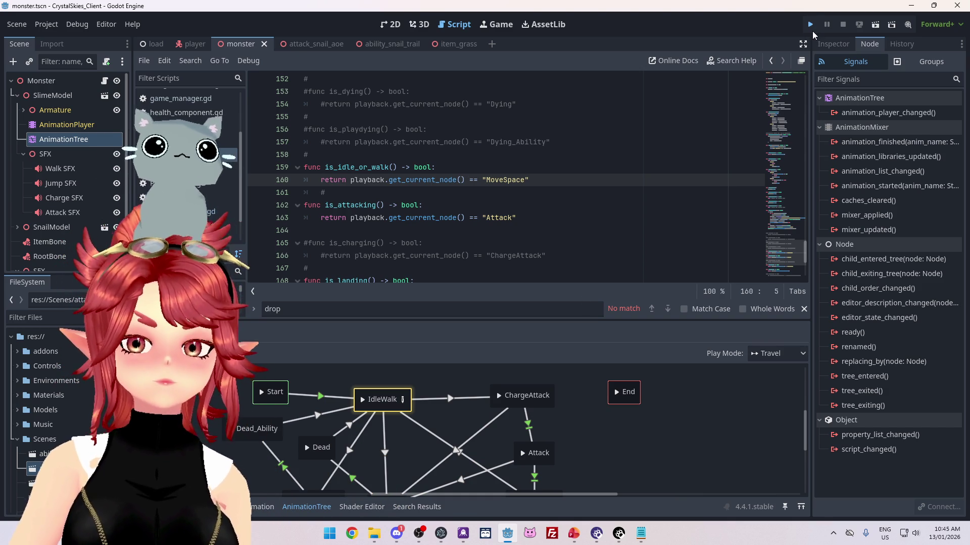
- After a quick run-and-stop, complete drop_item's condition with monster.is_idle_or_walk()
click(810, 24)
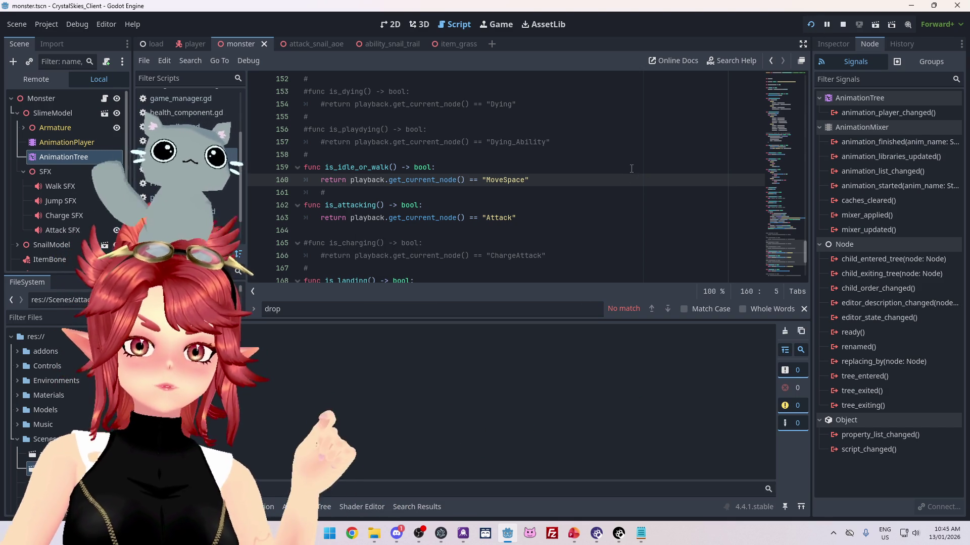
click(844, 25)
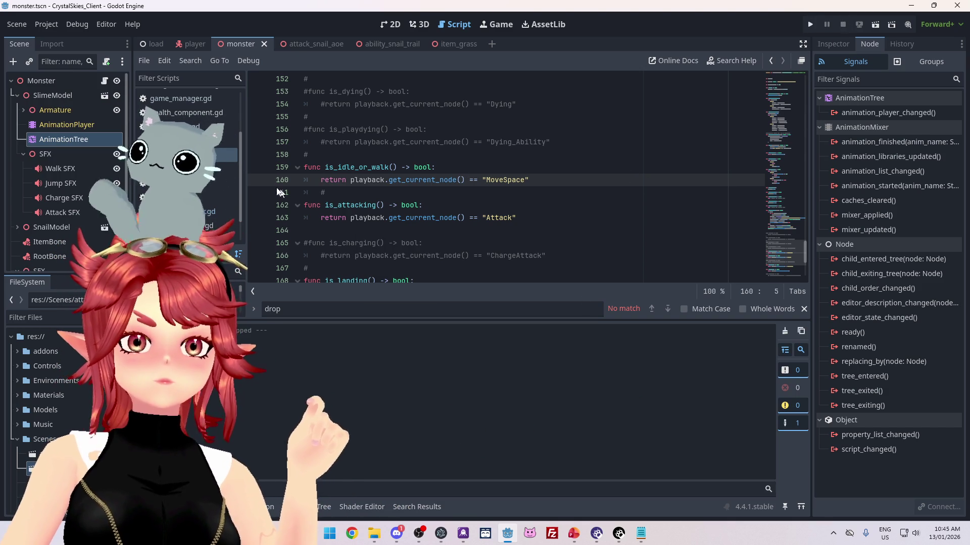
key(Return)
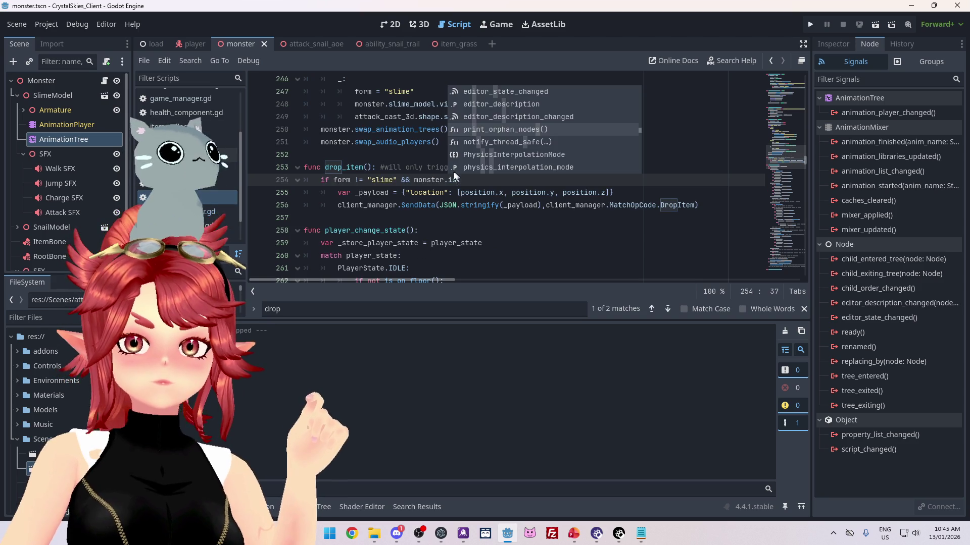
click(221, 168)
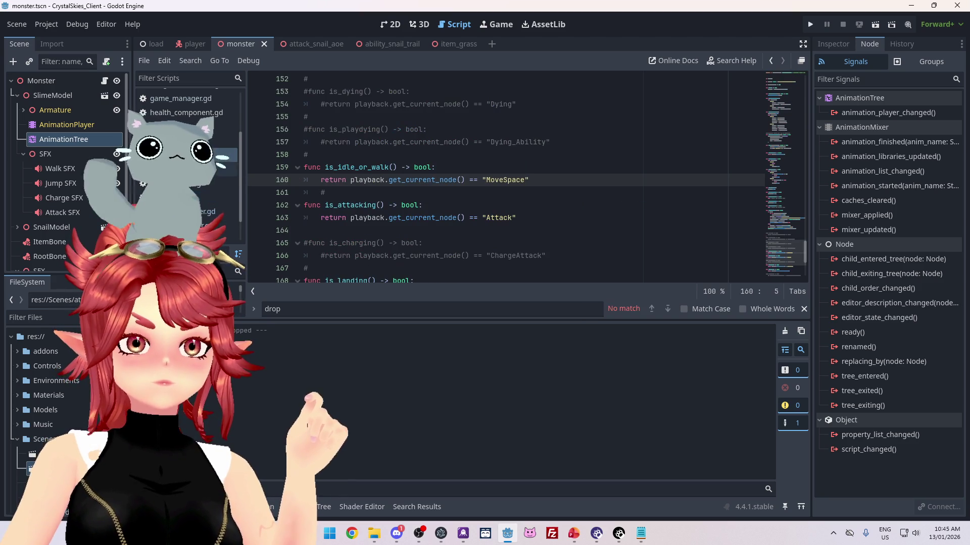
click(222, 197)
text(if form != "slime" && monster.is_)
key(Escape)
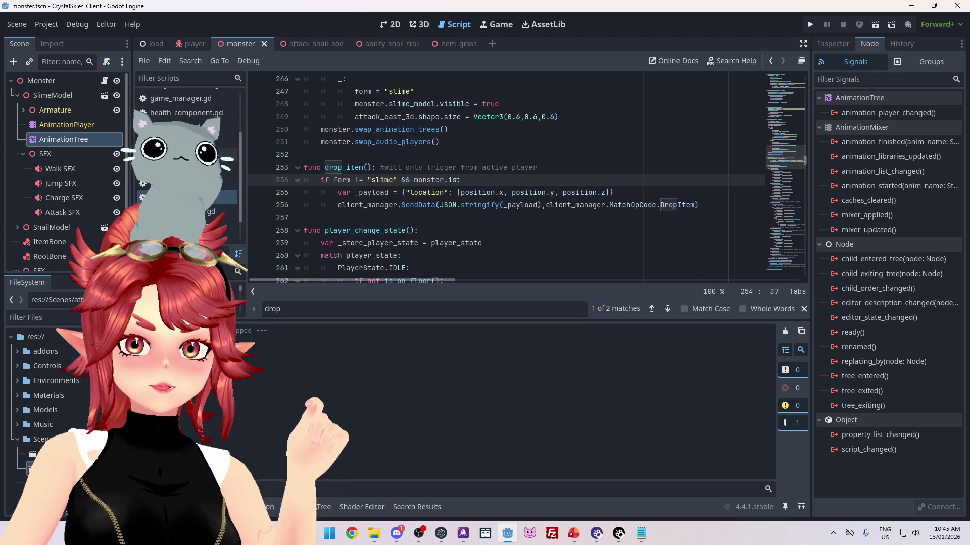
text(idl)
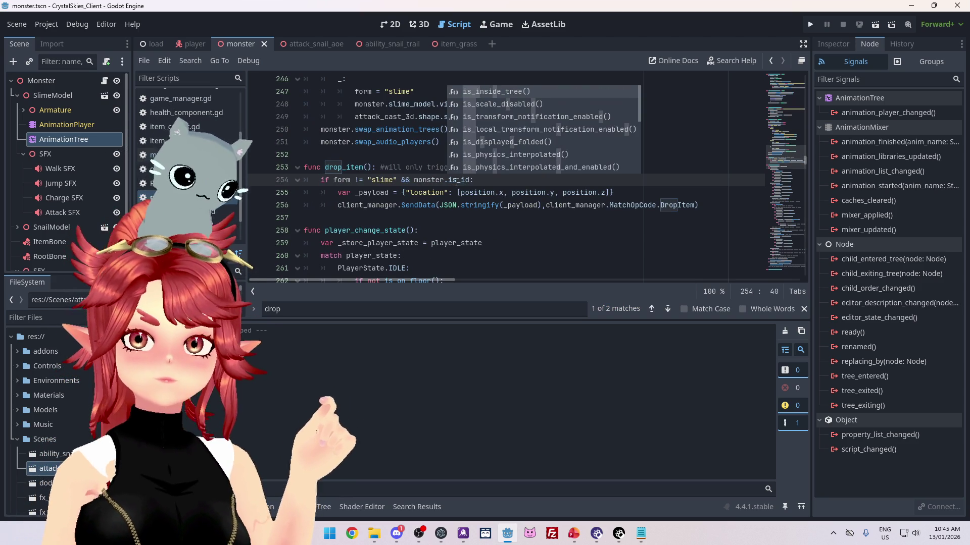
text(e_)
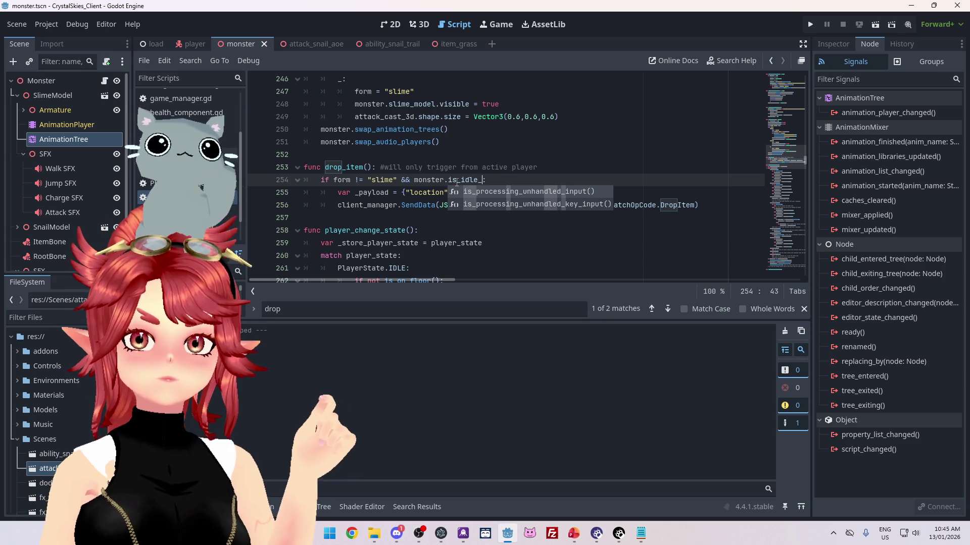
text(or_w)
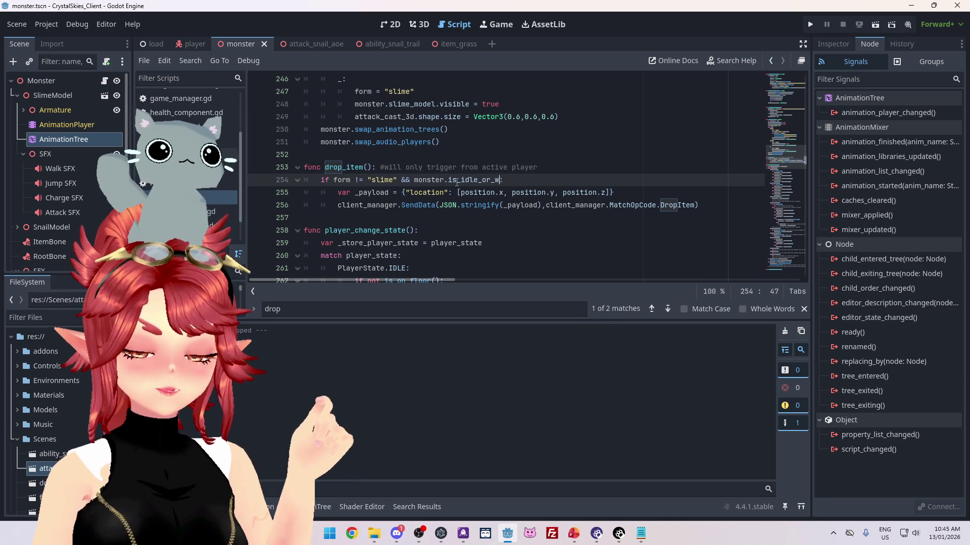
text(alk())
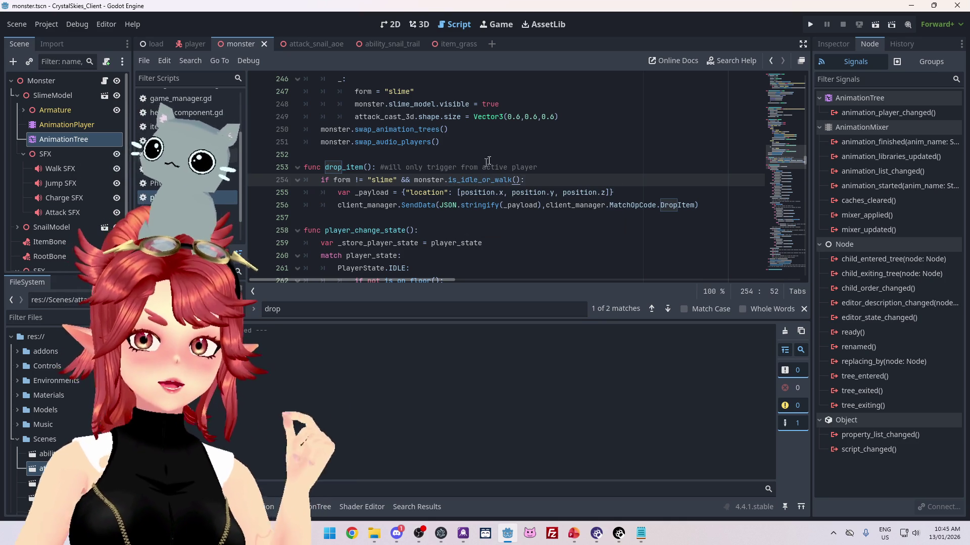
key(Up)
key(Up)
key(Up)
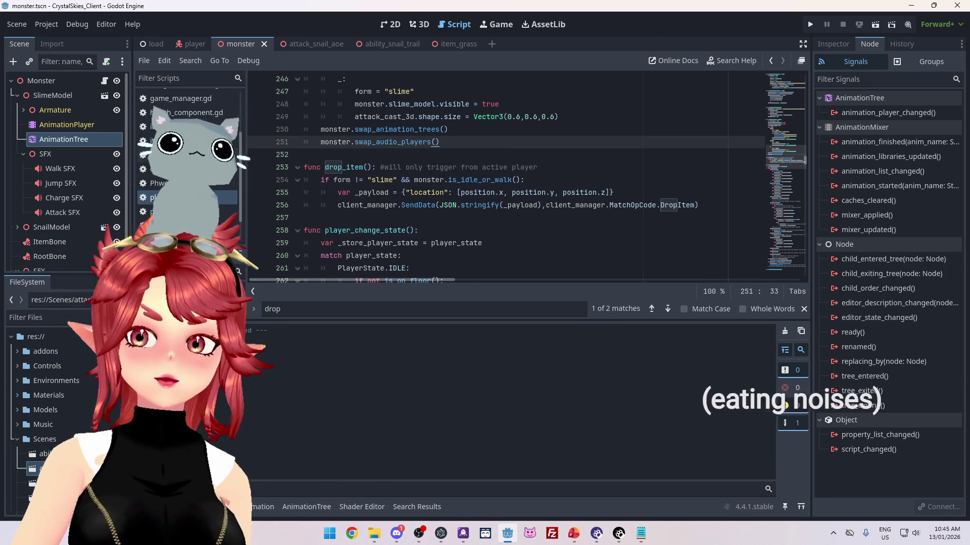
- Playtest with a display name in a new lobby named 'jhgkghj', then stop the game
click(810, 25)
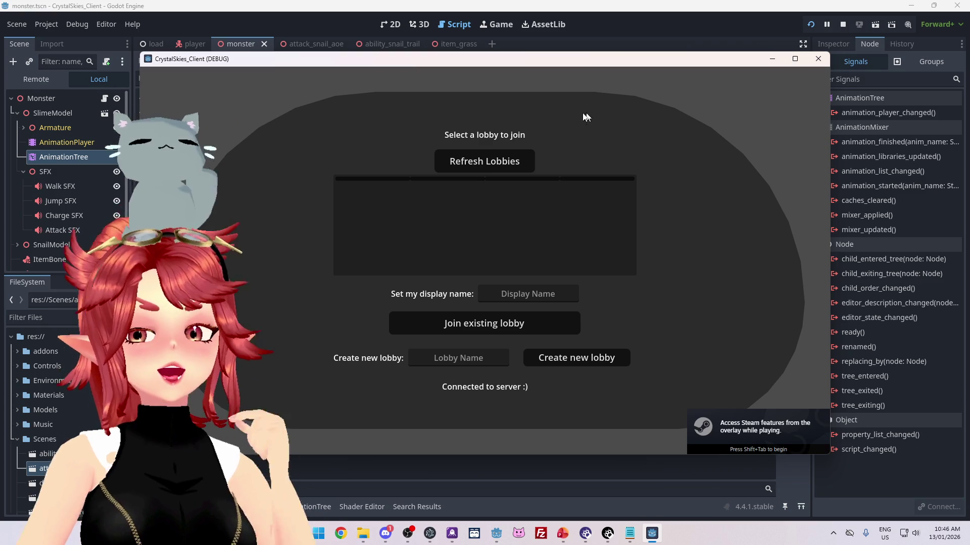
click(530, 279)
text(Phwee)
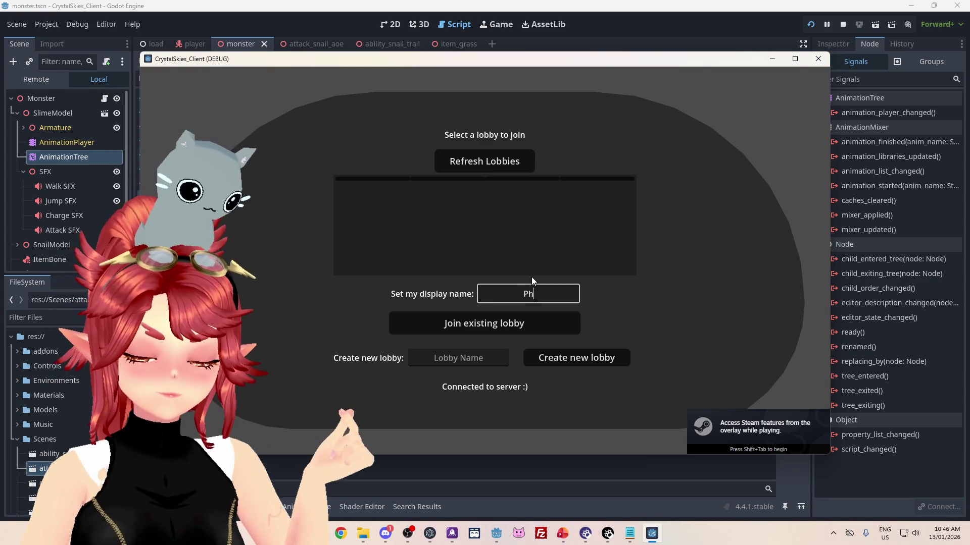
key(Tab)
key(Tab)
text(jhgkghj)
key(Tab)
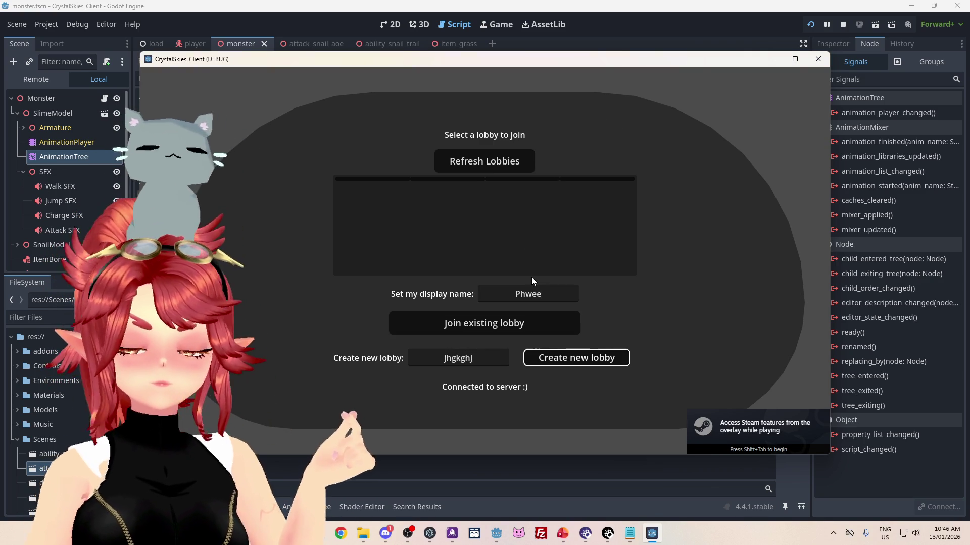
key(Return)
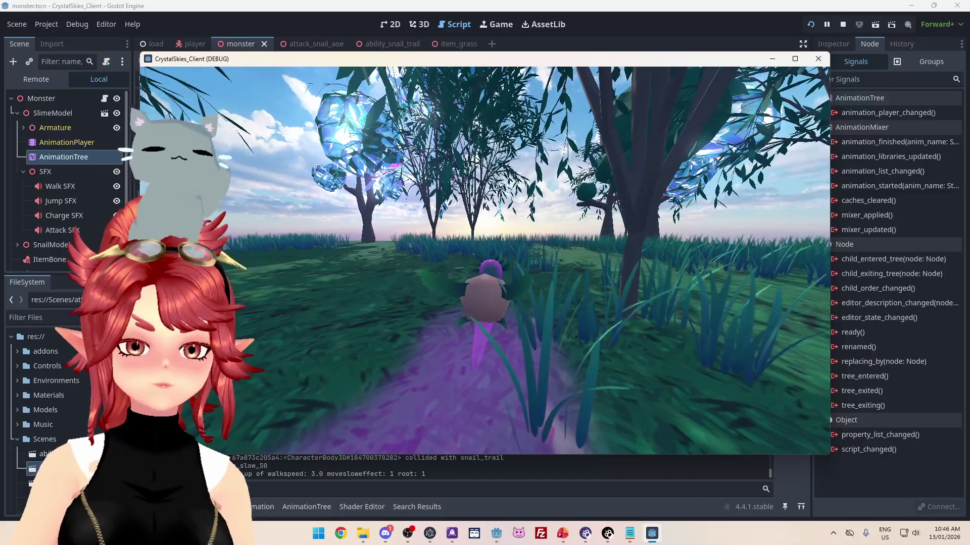
key(Escape)
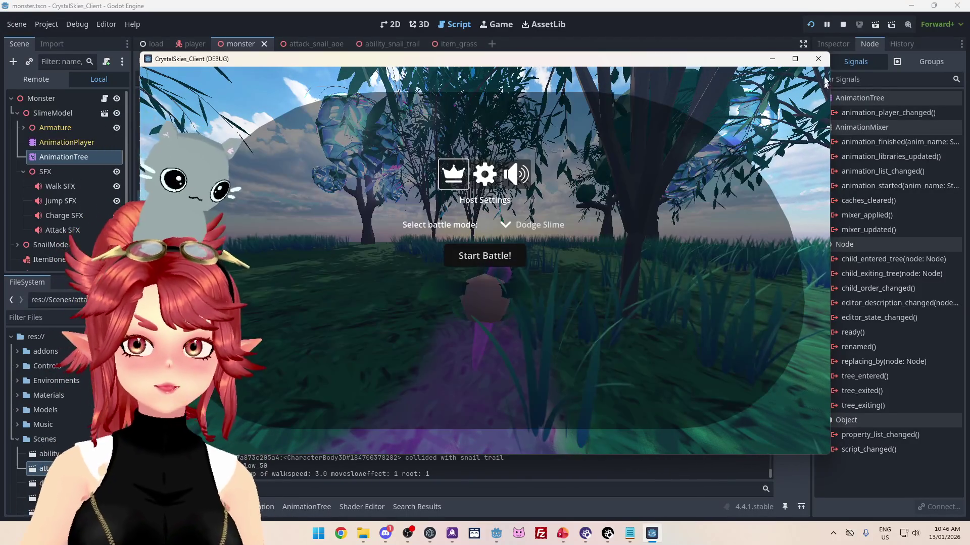
click(843, 26)
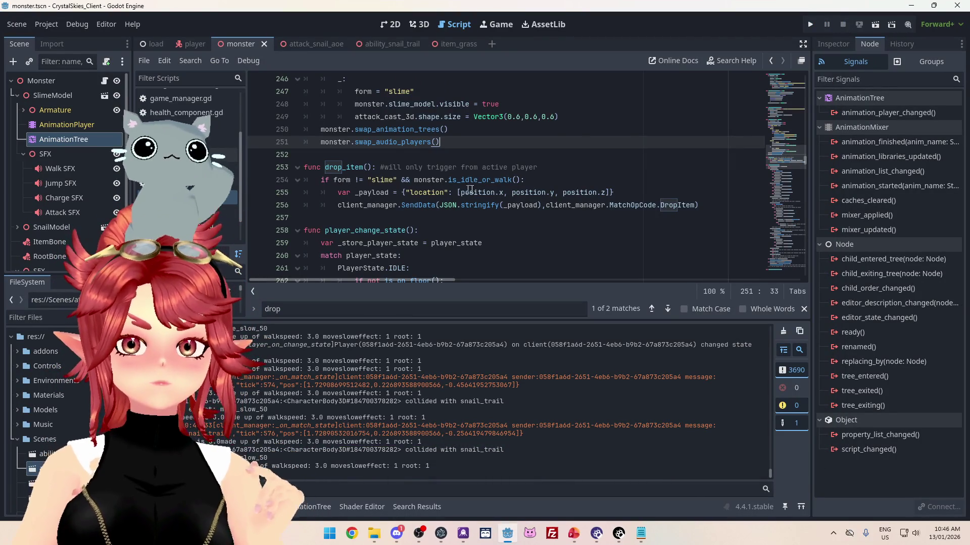
- Open the is_idle_or_walk definition and check the state names in SnailModel's AnimationTree graph
drag(531, 180, 418, 178)
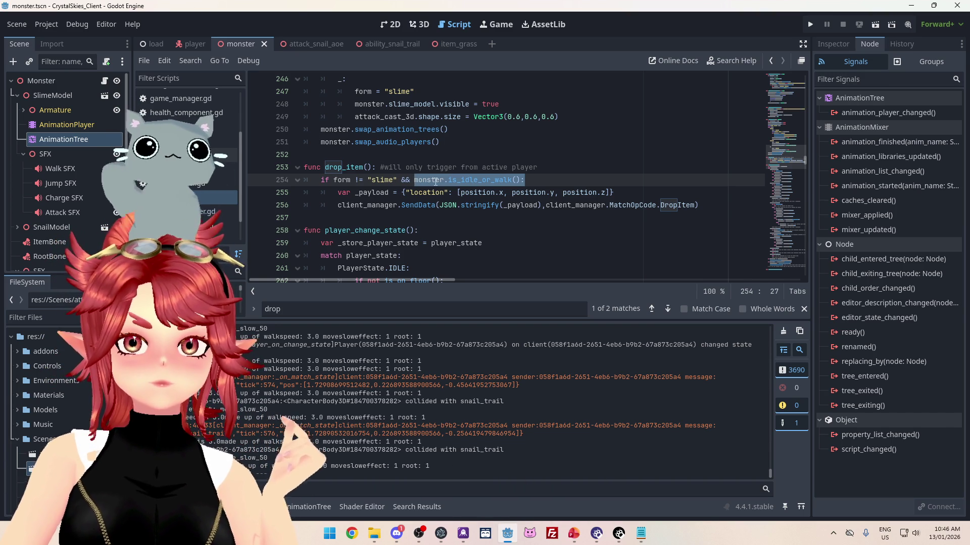
click(212, 155)
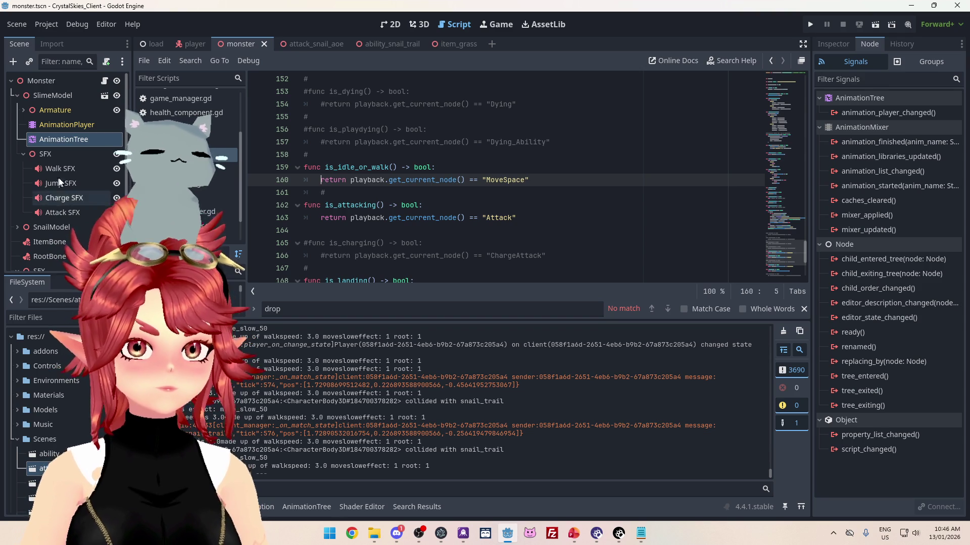
scroll(39, 206, down, 2)
click(18, 203)
scroll(40, 202, down, 4)
click(66, 200)
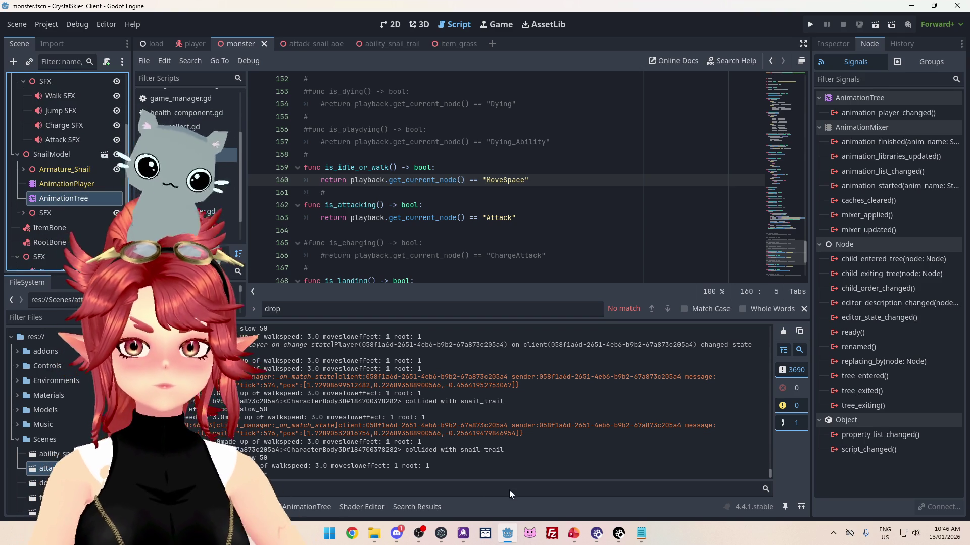
click(316, 506)
click(305, 429)
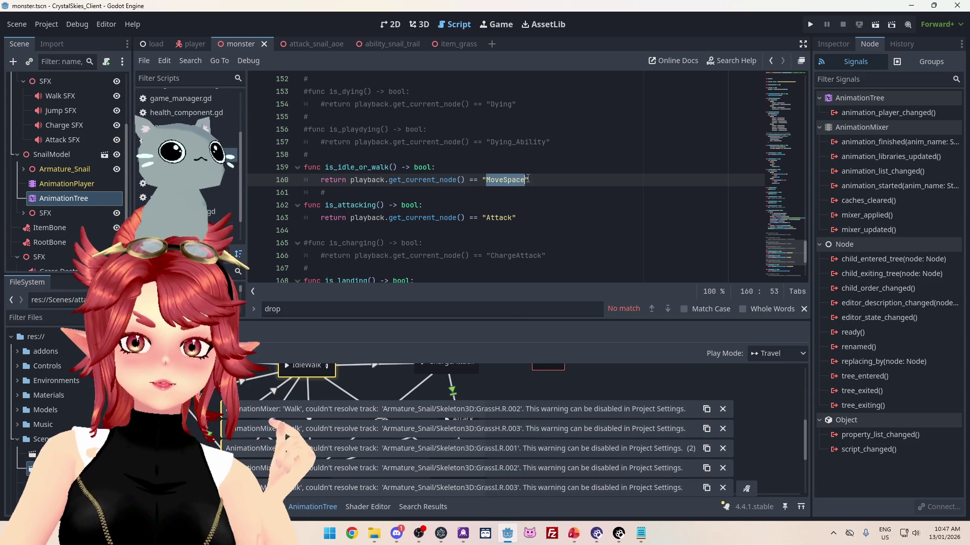
- Replace "MoveSpace" with "IdleWalk" on line 160 and run the project
drag(486, 182, 524, 180)
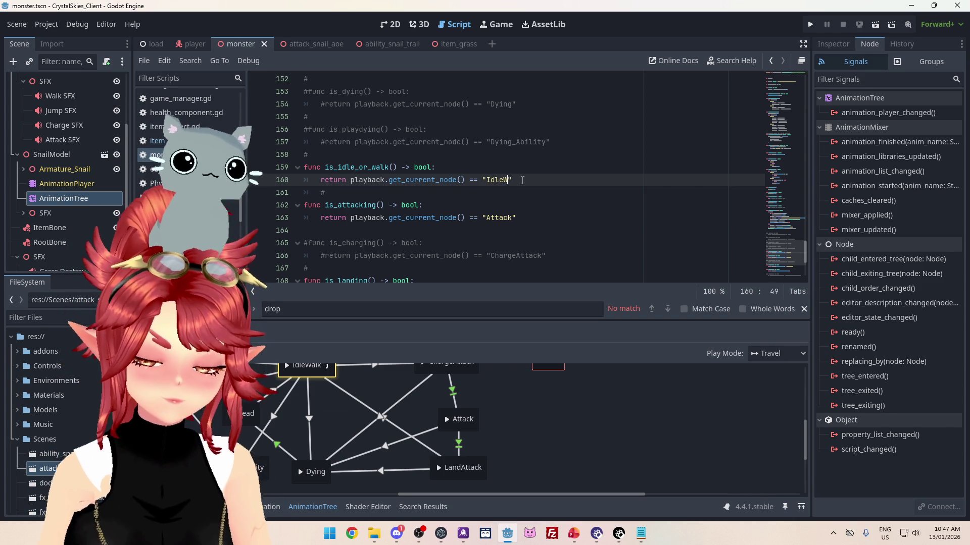
click(554, 153)
click(810, 25)
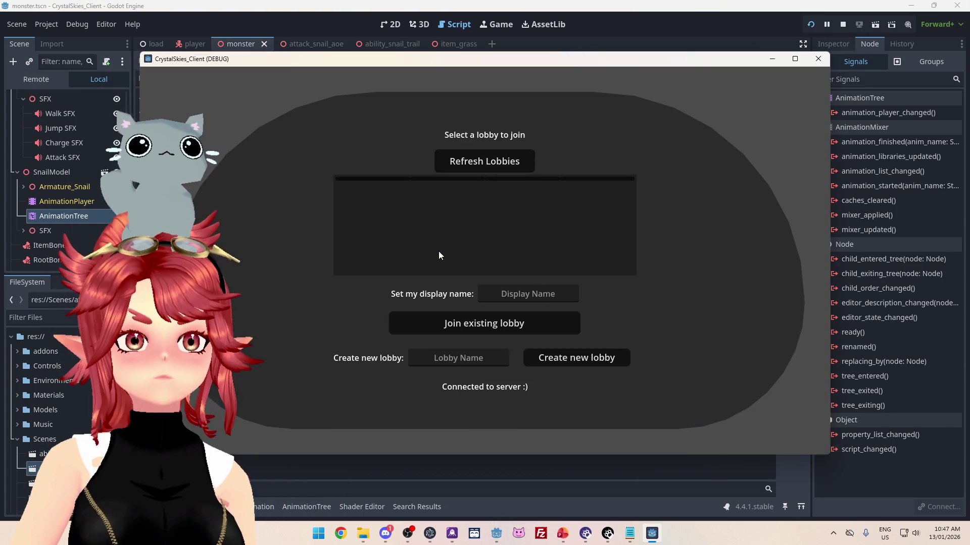
- Create a new lobby, play briefly in the world, then close the game with F8
click(544, 293)
text(hjkkjhkhjg)
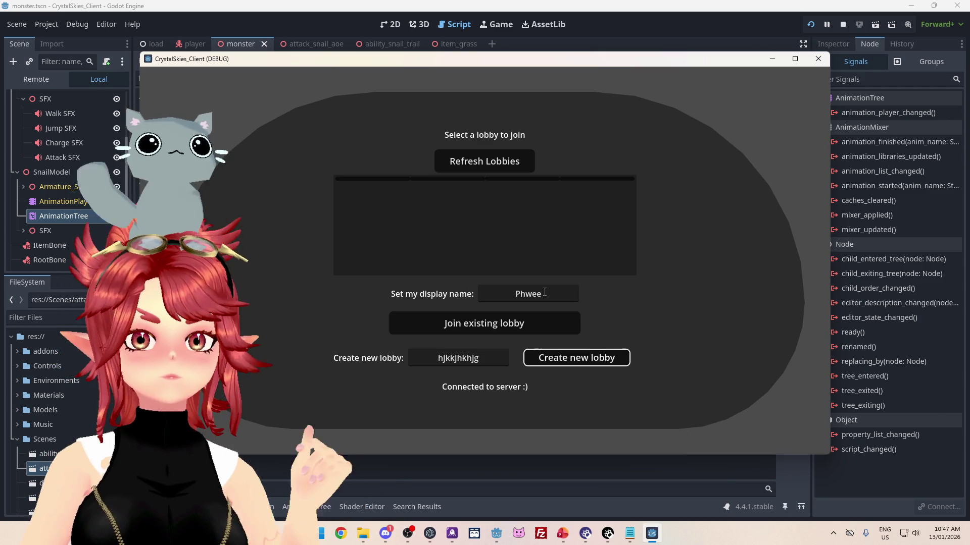
click(576, 357)
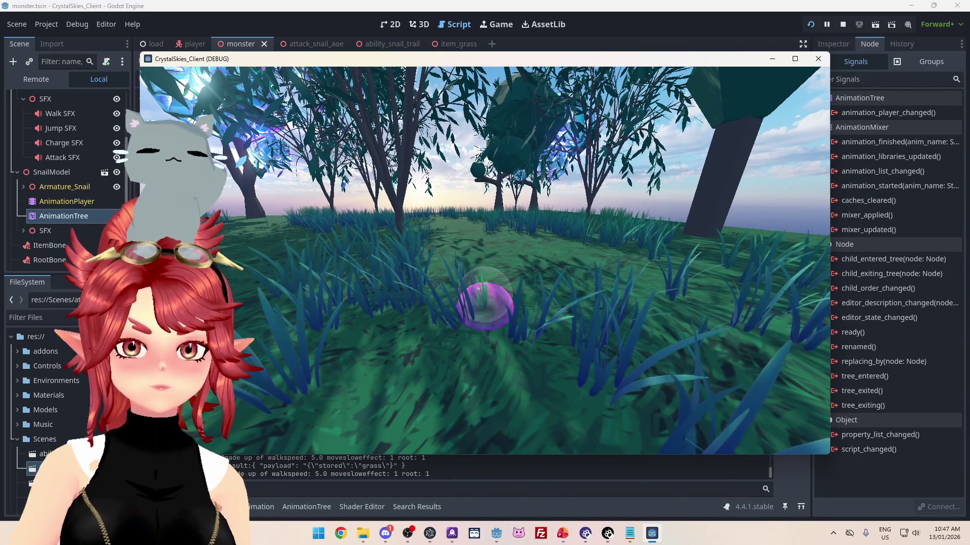
key(Escape)
key(F8)
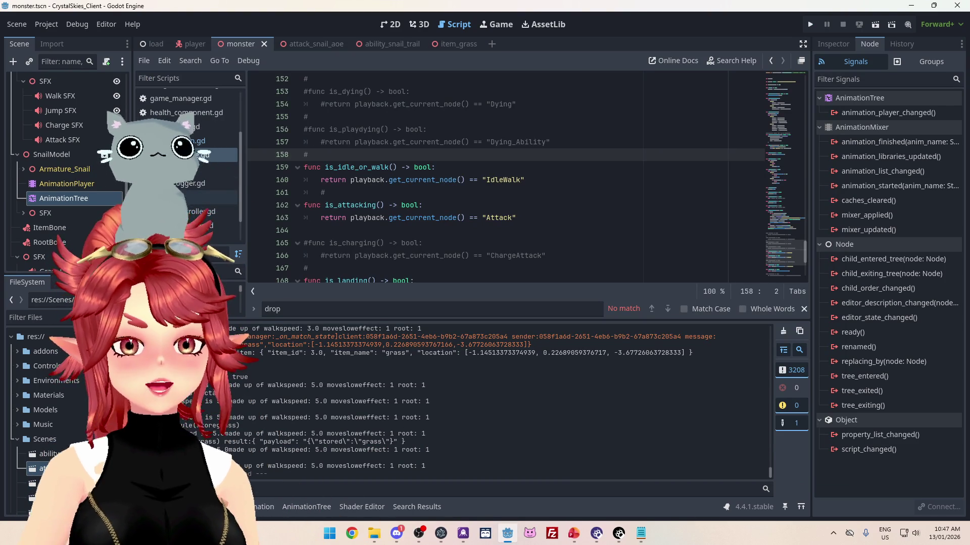
- Jump to the drop_item function in the script and relaunch the game
key(F3)
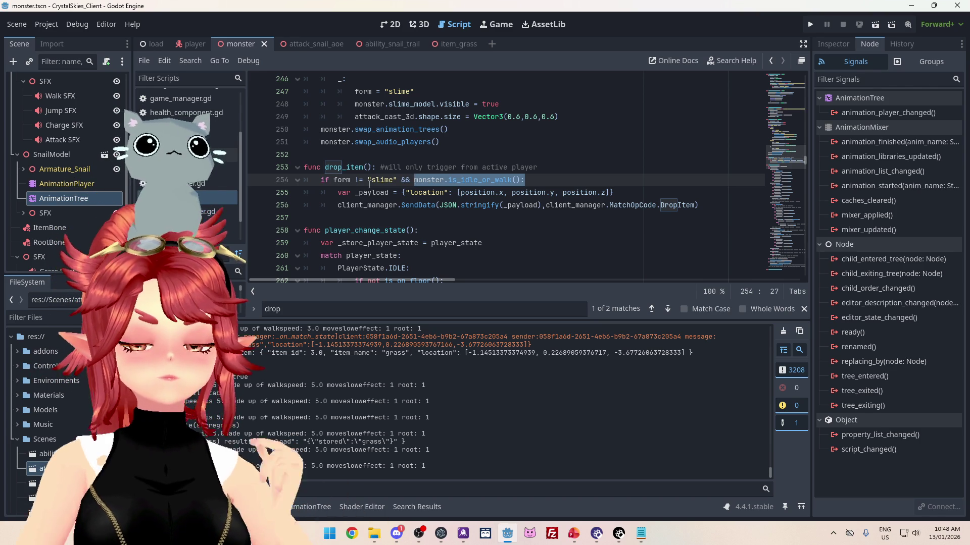
key(Escape)
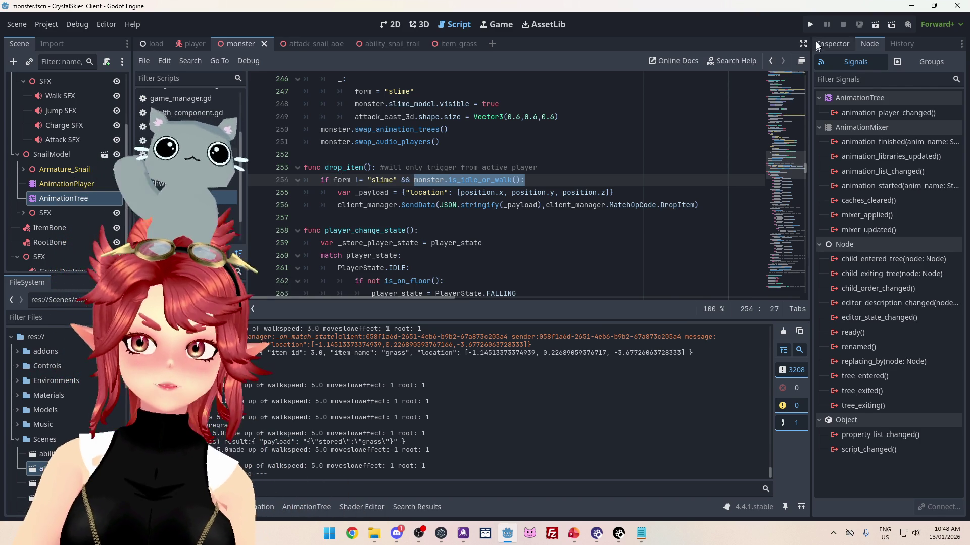
click(812, 25)
text(sdfsdfs)
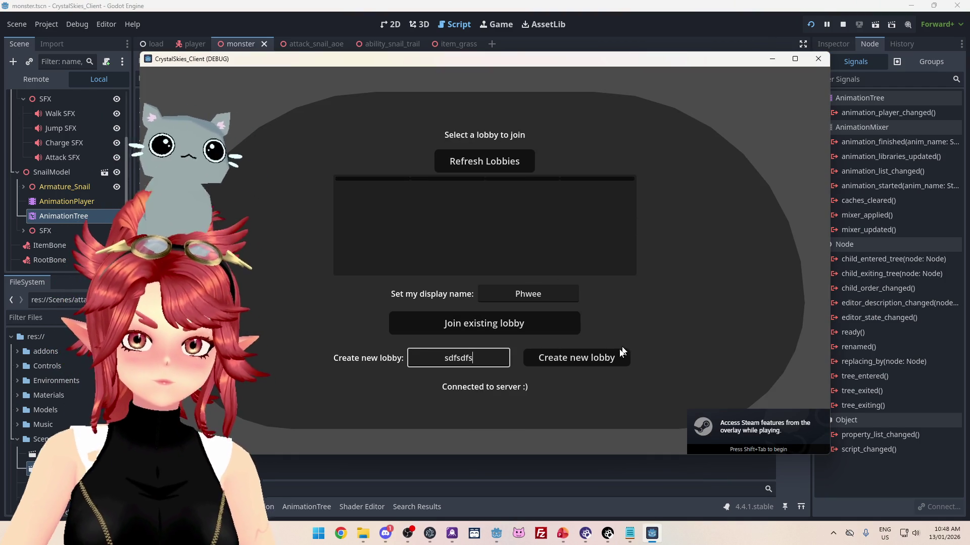
- Create the lobby, walk the slime through the grass along the purple snail trail, then stop the game
click(601, 356)
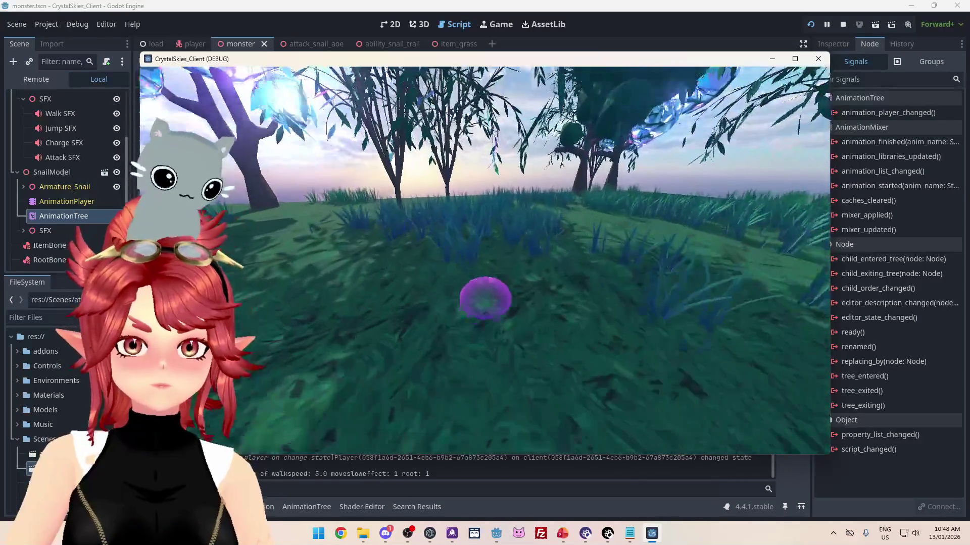
key(w)
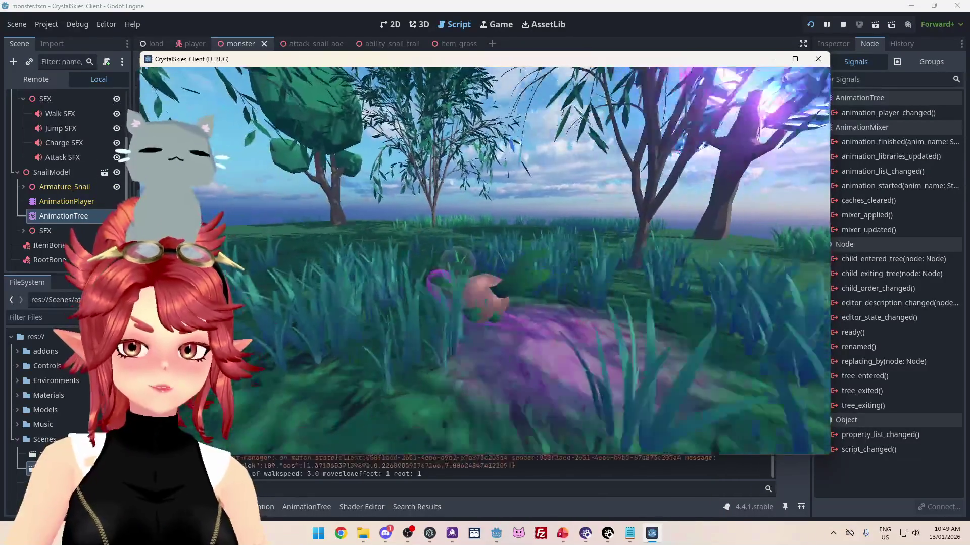
key(w)
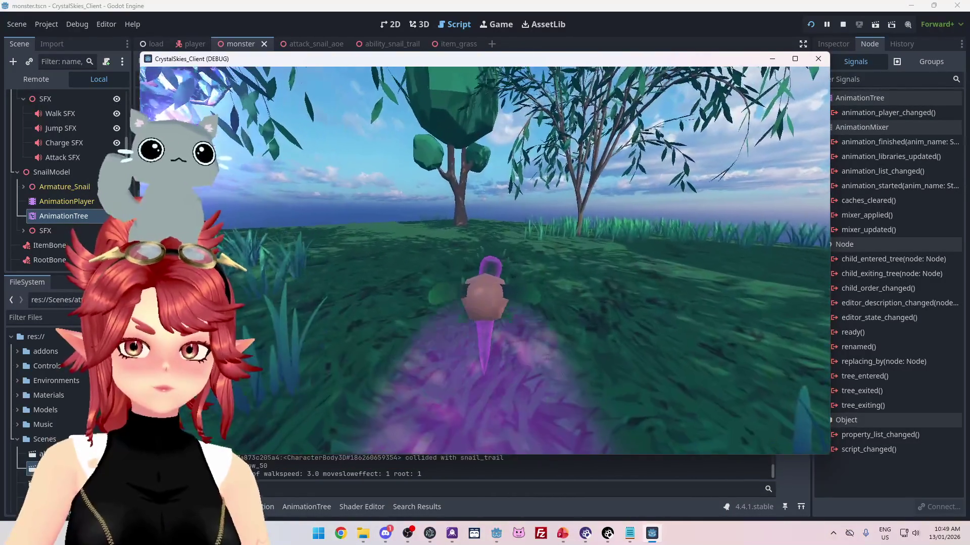
key(w)
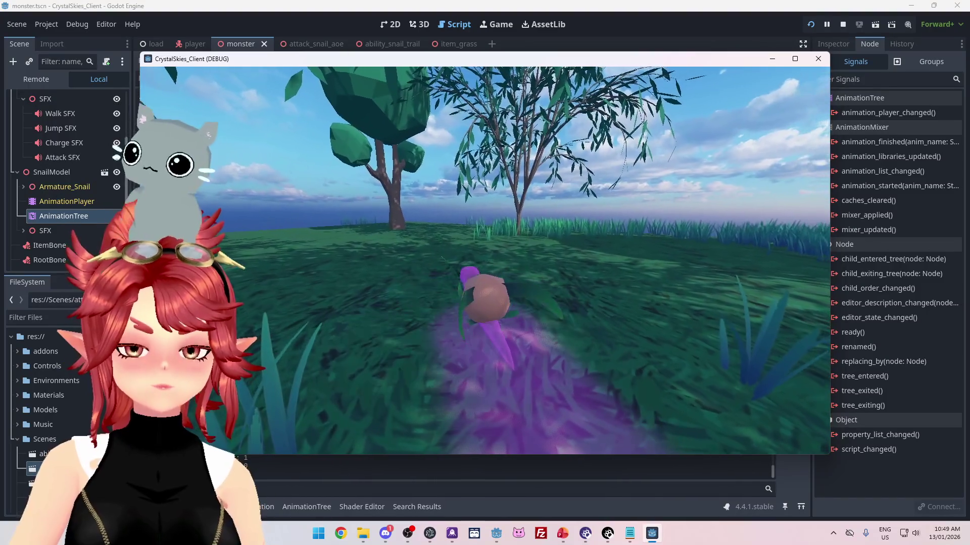
key(w)
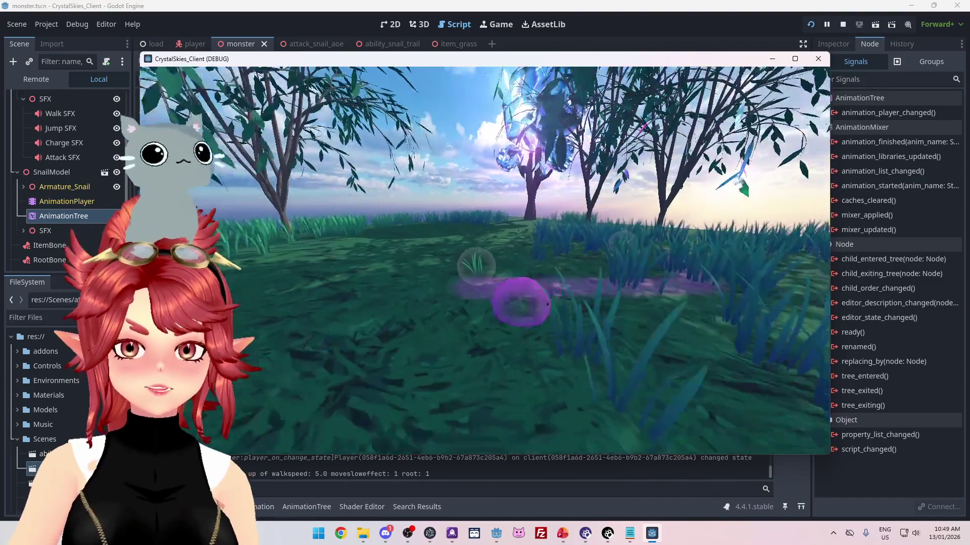
key(w)
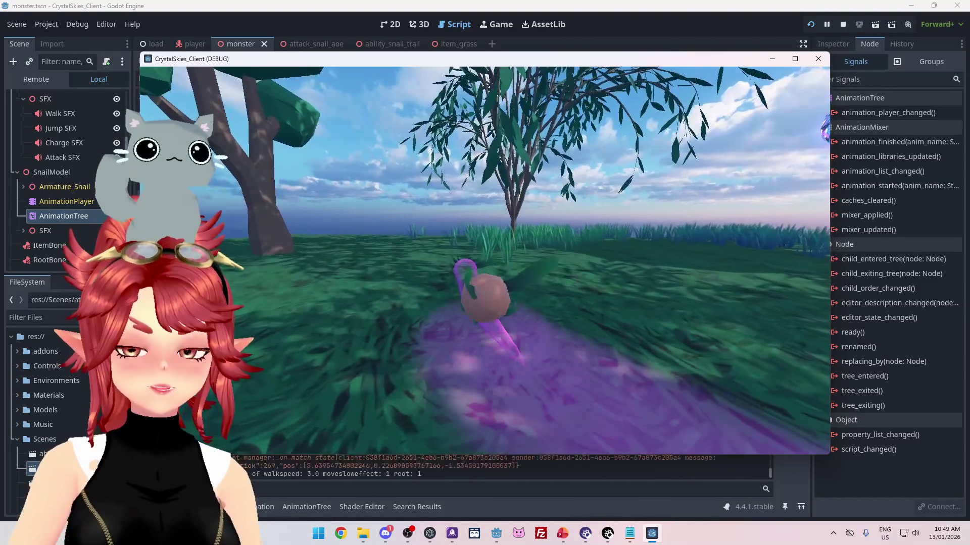
key(w)
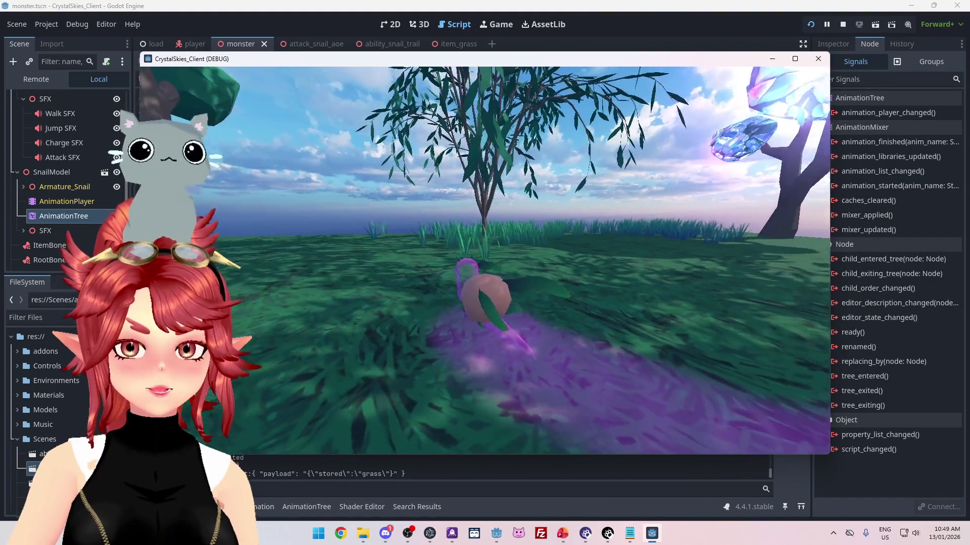
key(w)
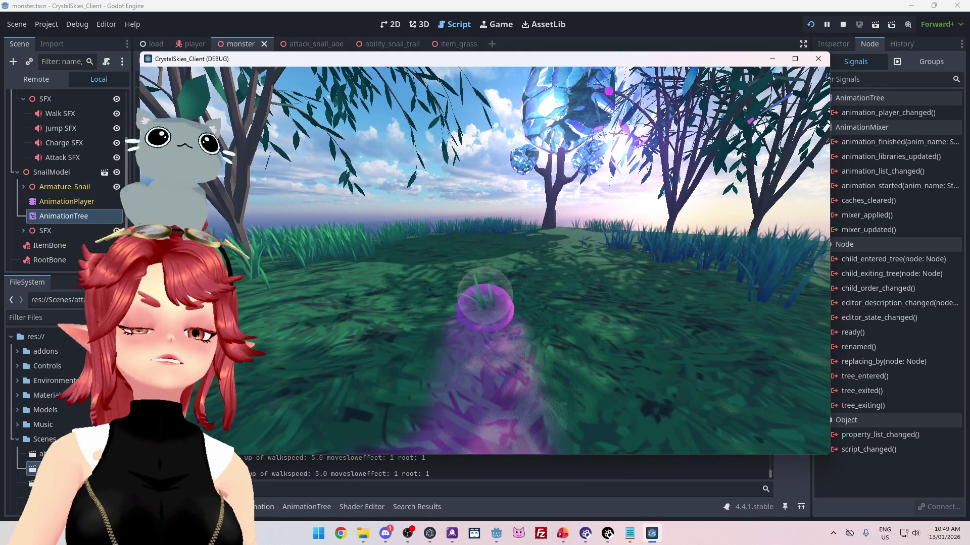
key(Escape)
key(F8)
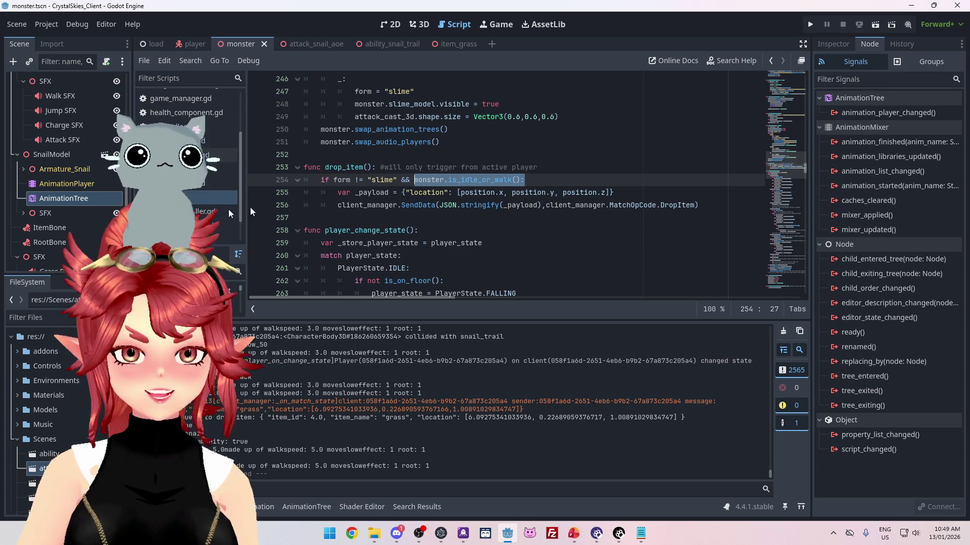
click(195, 197)
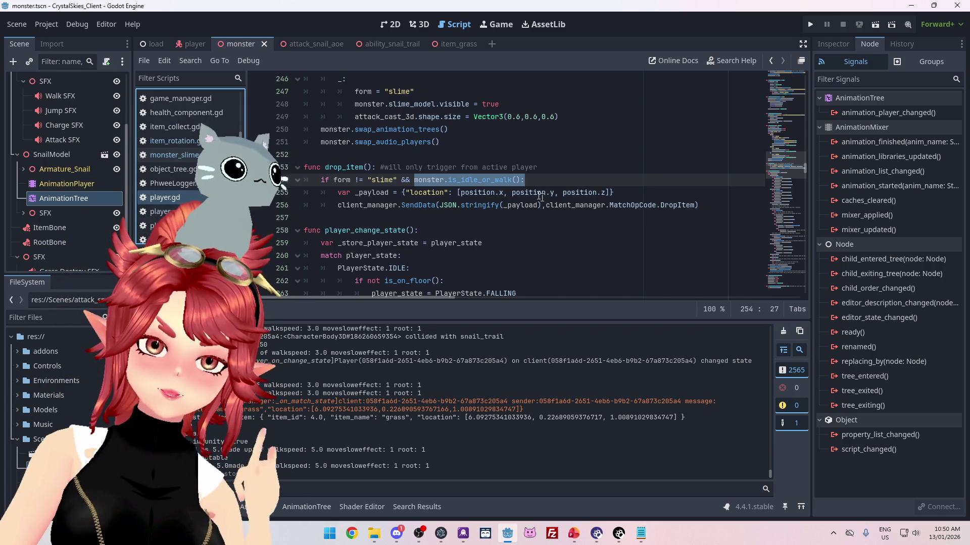
click(535, 179)
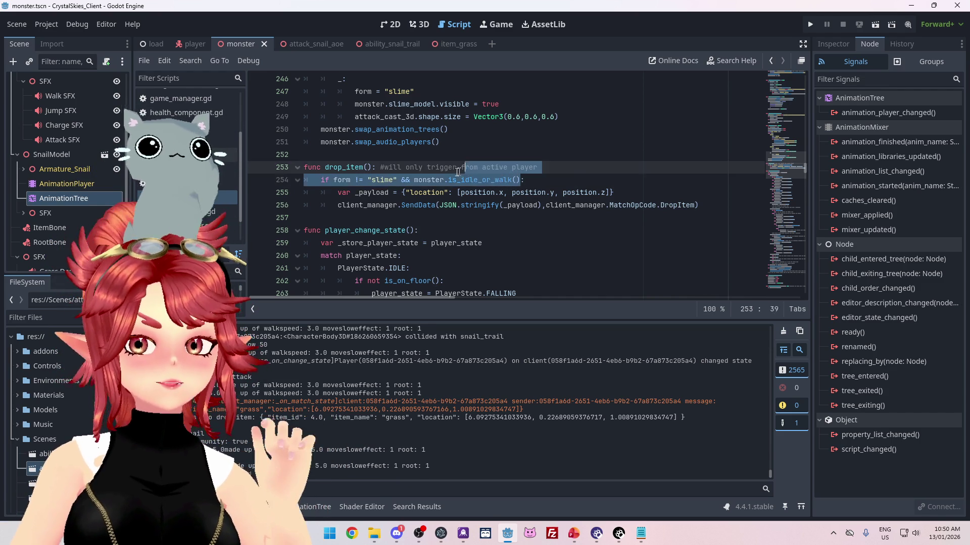
drag(521, 180, 441, 179)
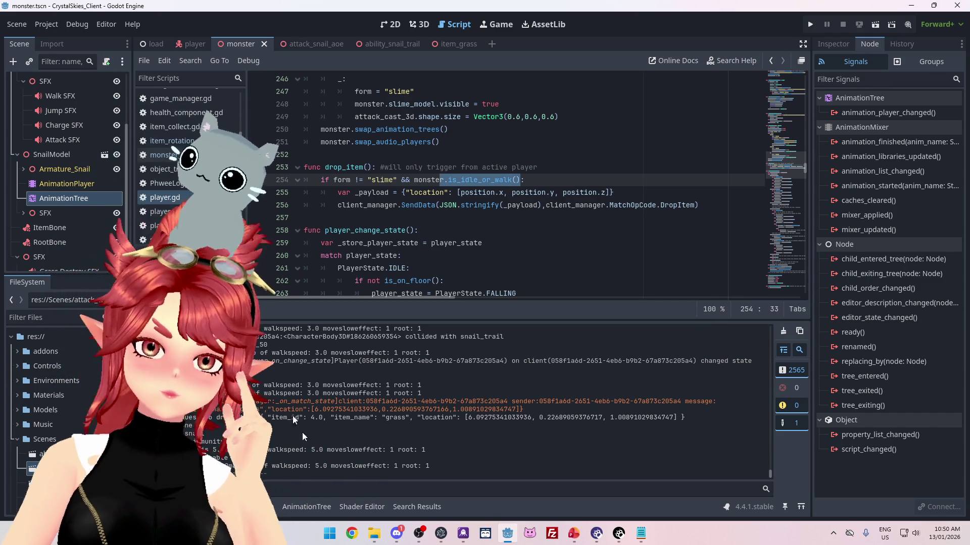
- Launch Excel and create a blank workbook
click(329, 533)
text(excel)
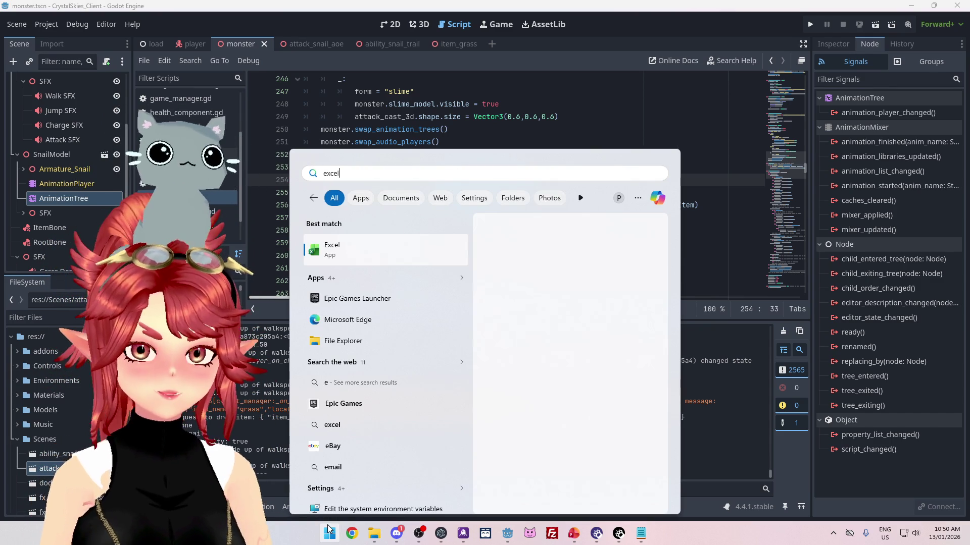
key(Return)
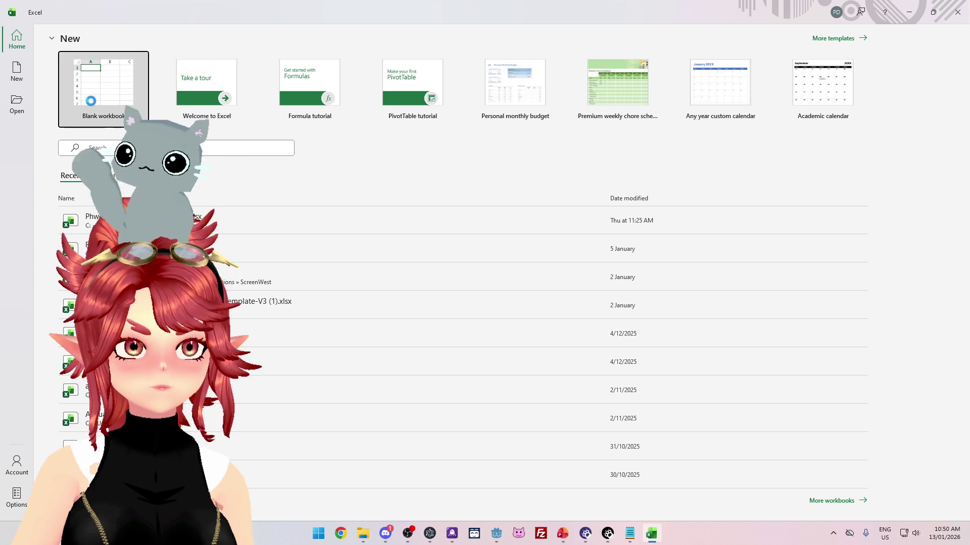
click(90, 100)
- Start the list in cell L5 and widen columns L through P
click(392, 191)
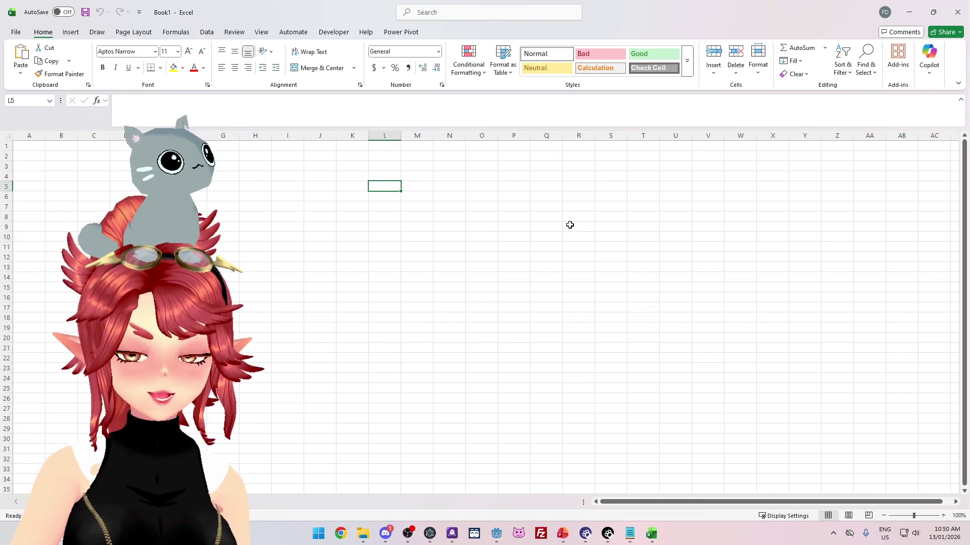
text(Send request)
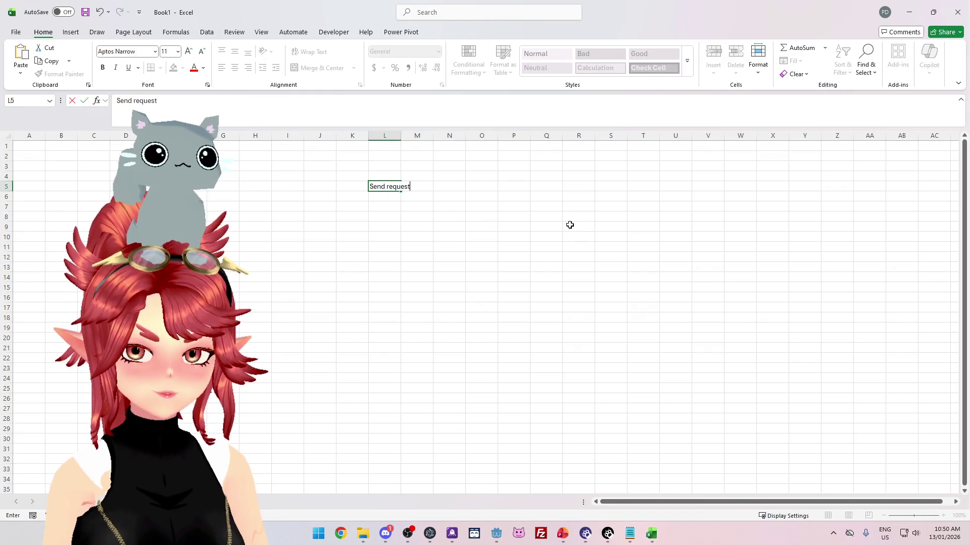
drag(384, 135, 522, 145)
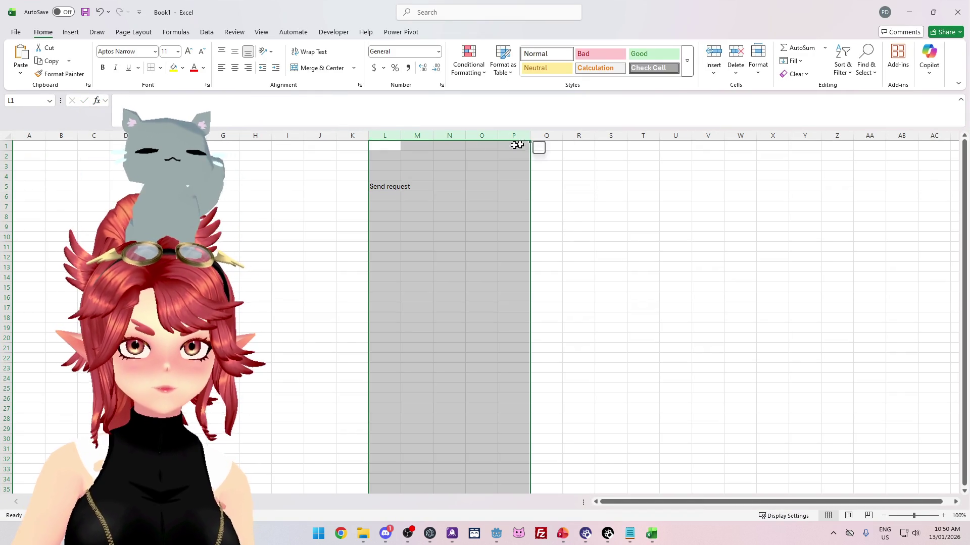
drag(401, 137, 527, 137)
click(569, 198)
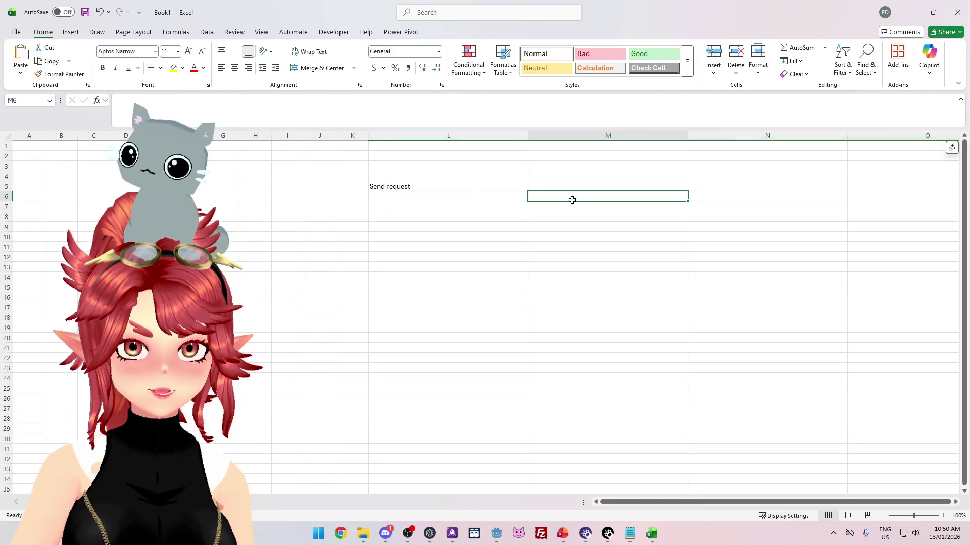
- Enter 'Send request: drop item' in L5, undoing a stray character in L6
double_click(486, 190)
key(Return)
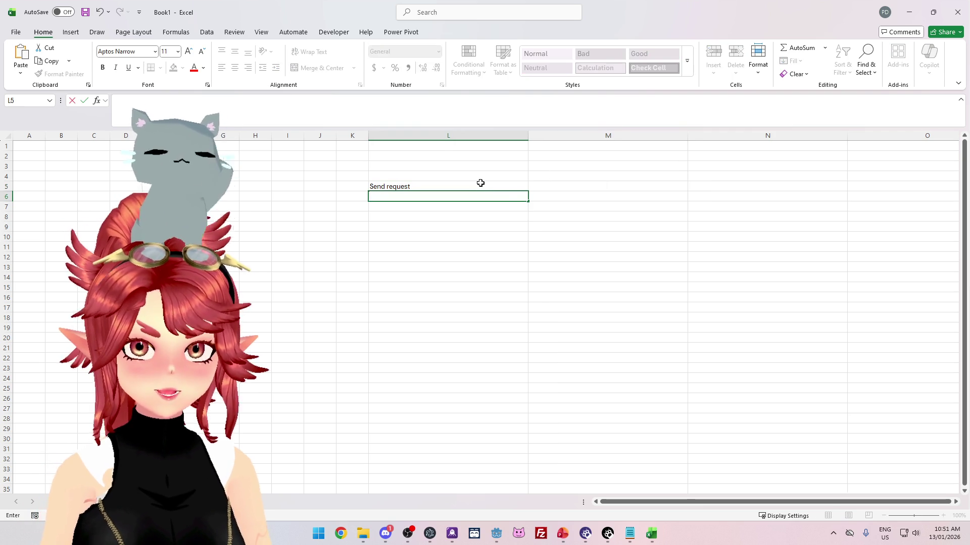
text(`)
key(Tab)
key(ctrl+z)
double_click(480, 183)
text(: drop item)
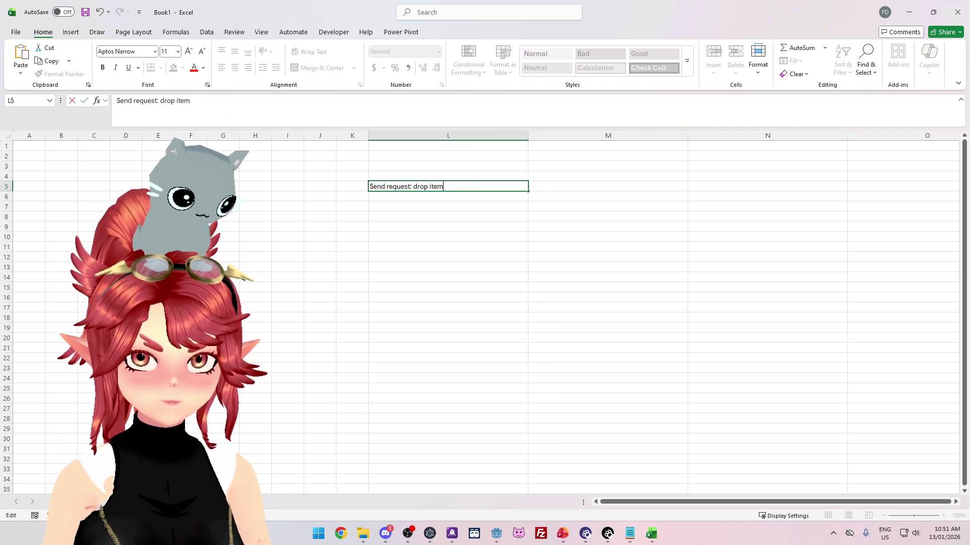
key(Return)
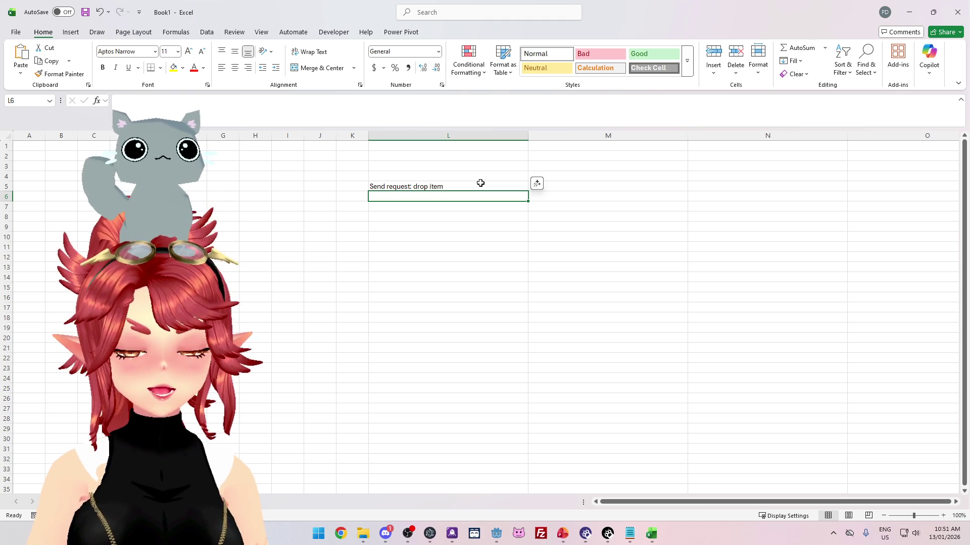
- Enter 'Send request attack' in L6 and 'Receive request drop item' in L7
text(Send)
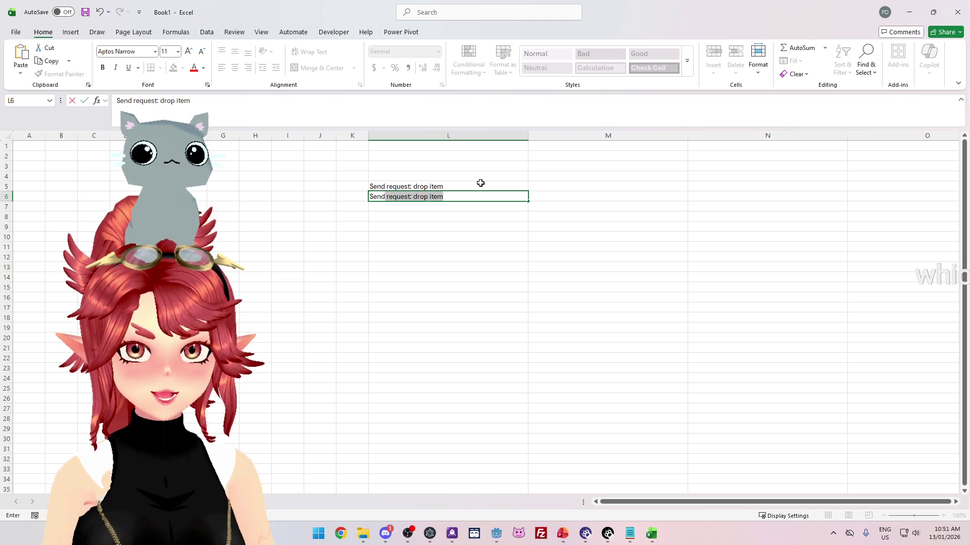
text( request attack)
key(ctrl+Return)
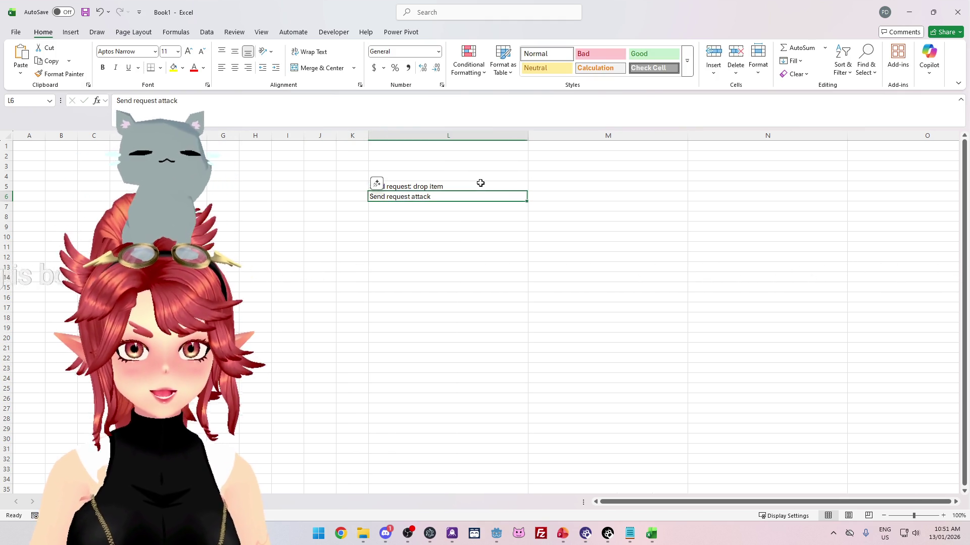
key(Return)
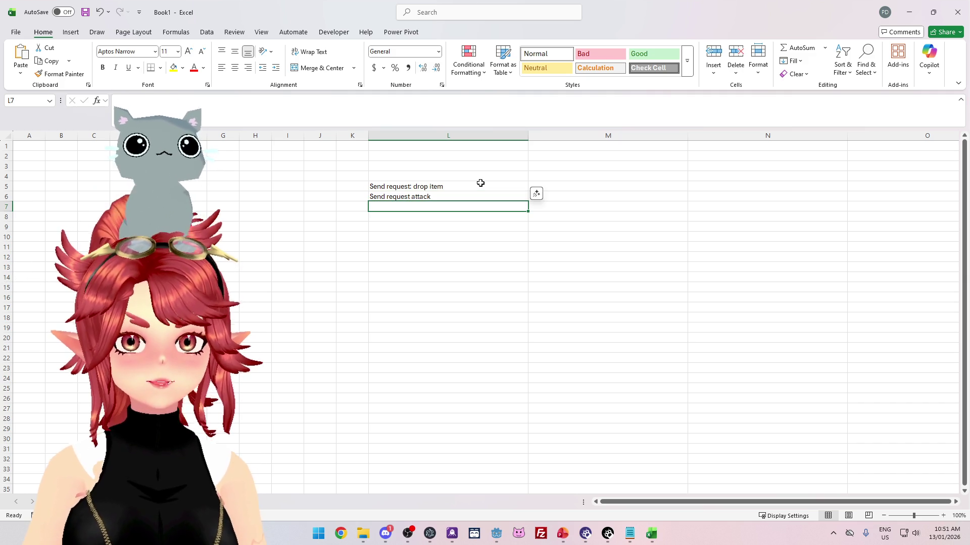
text(Receive request dr)
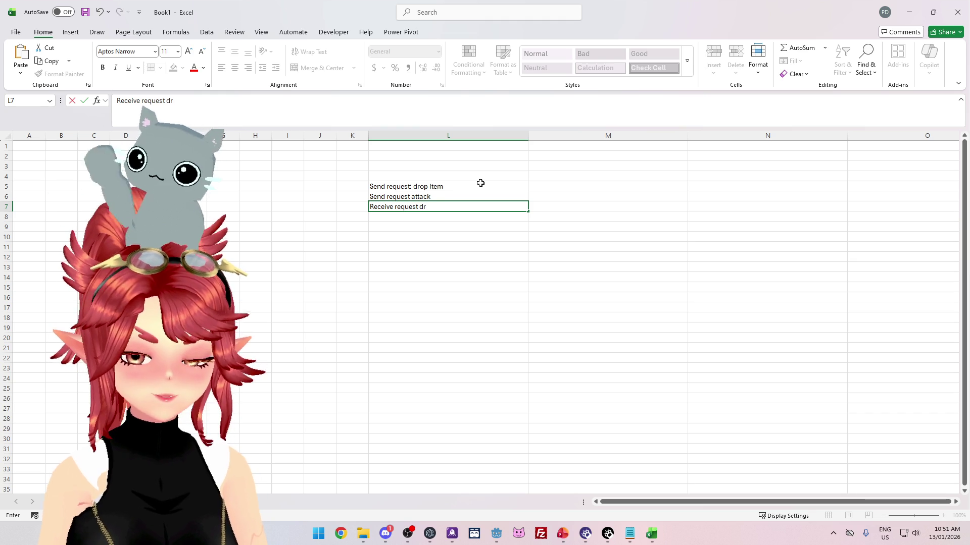
text(op item)
key(Return)
- Enter 'receive request attack' in L8
text(receive request at)
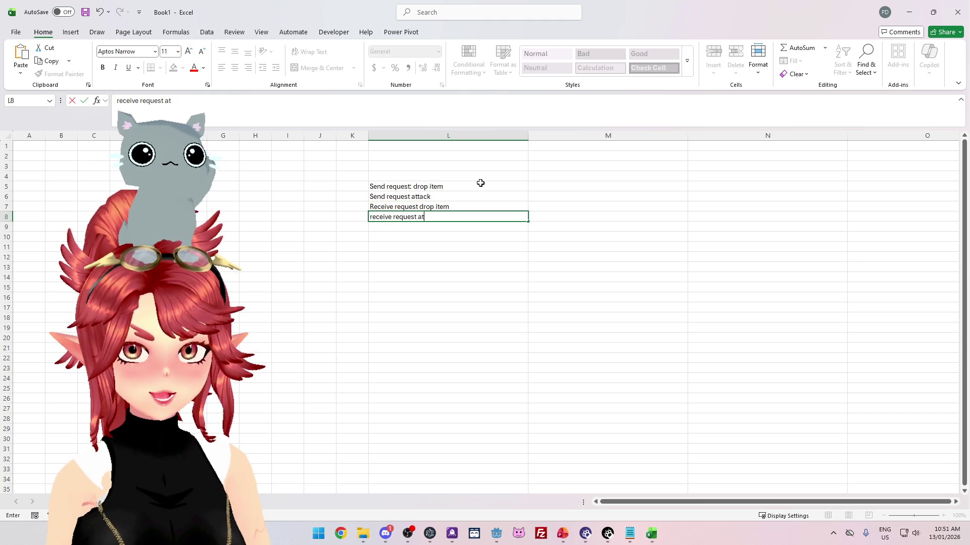
text(tack)
key(Return)
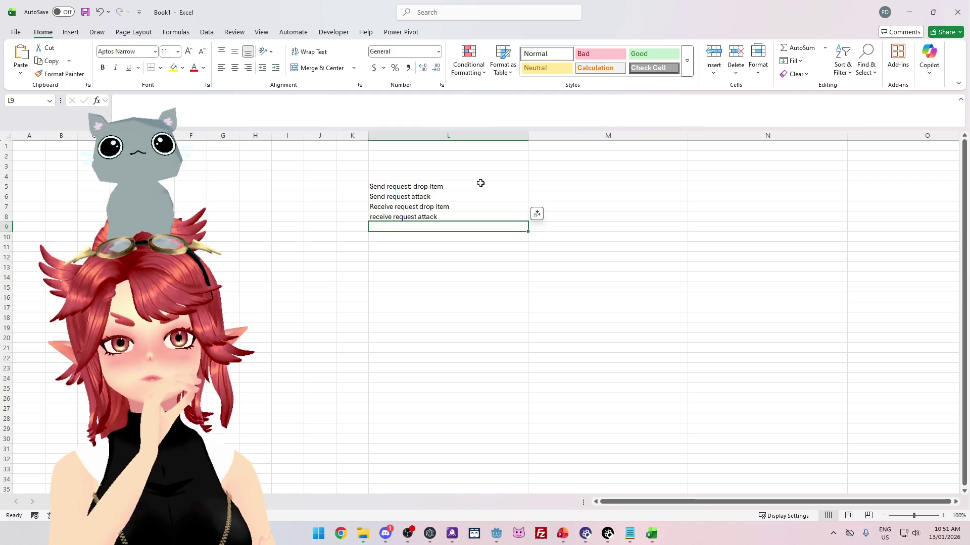
key(Up)
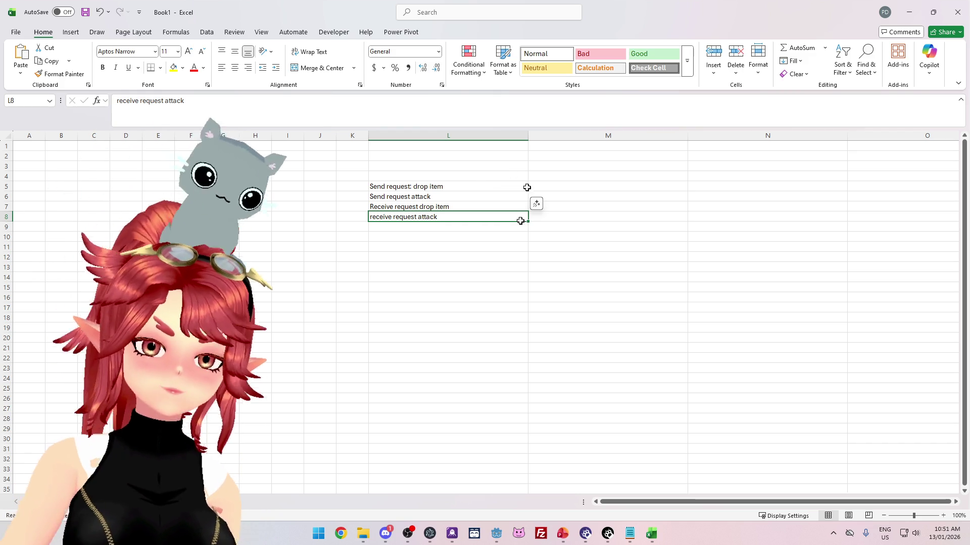
click(496, 534)
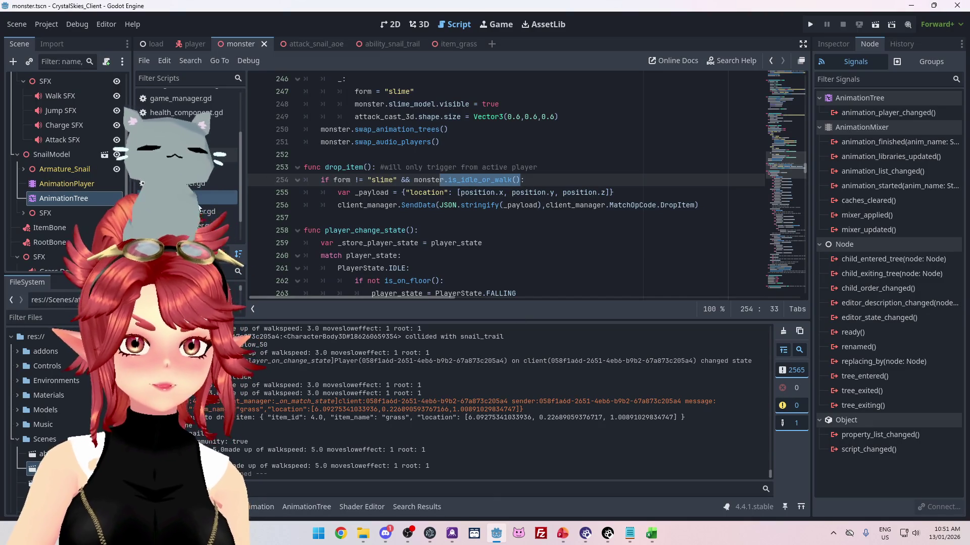
- Scroll monster.gd from drop_item past the state handlers to call_attack near line 462
scroll(298, 204, down, 2)
scroll(454, 208, up, 15)
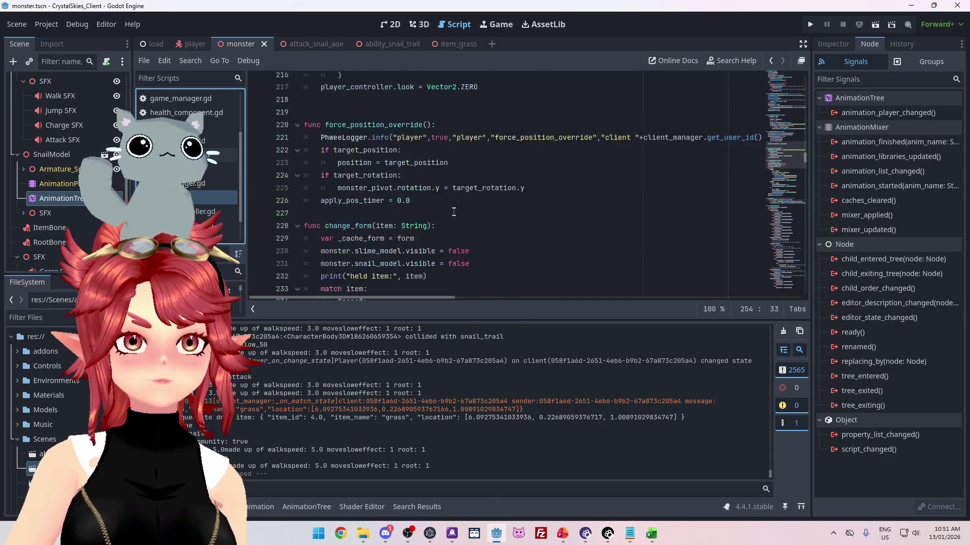
scroll(462, 209, up, 10)
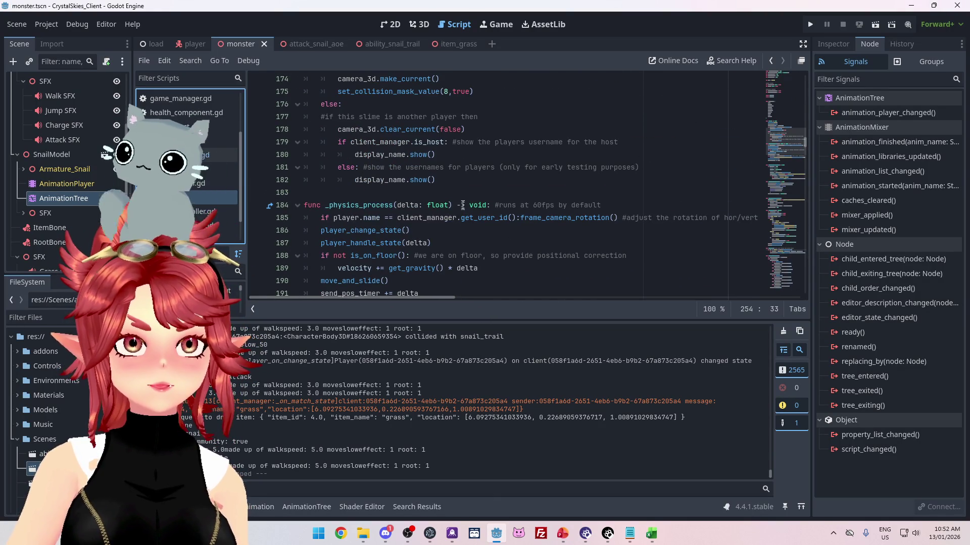
scroll(463, 206, up, 2)
scroll(462, 204, up, 3)
scroll(463, 204, down, 12)
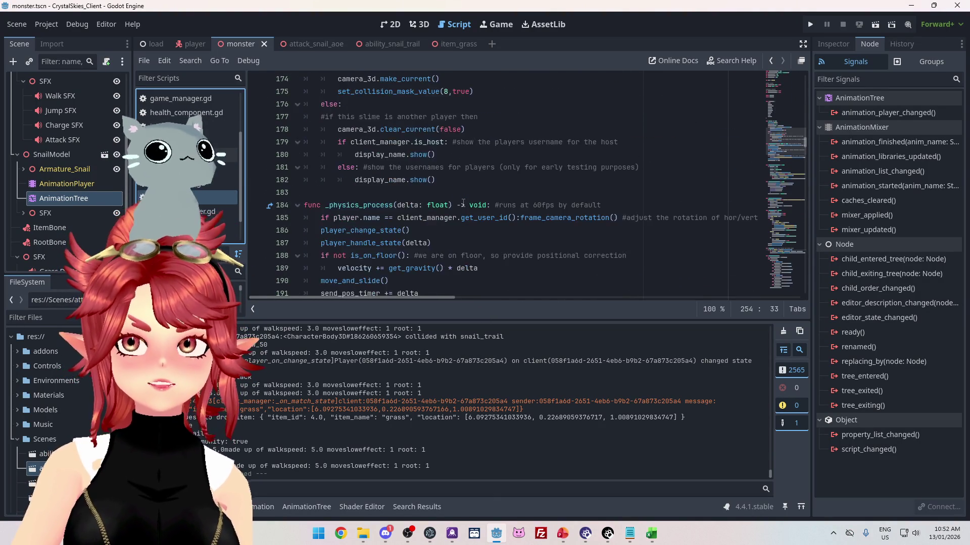
scroll(462, 204, down, 3)
scroll(463, 204, up, 3)
scroll(462, 202, down, 11)
scroll(464, 199, down, 5)
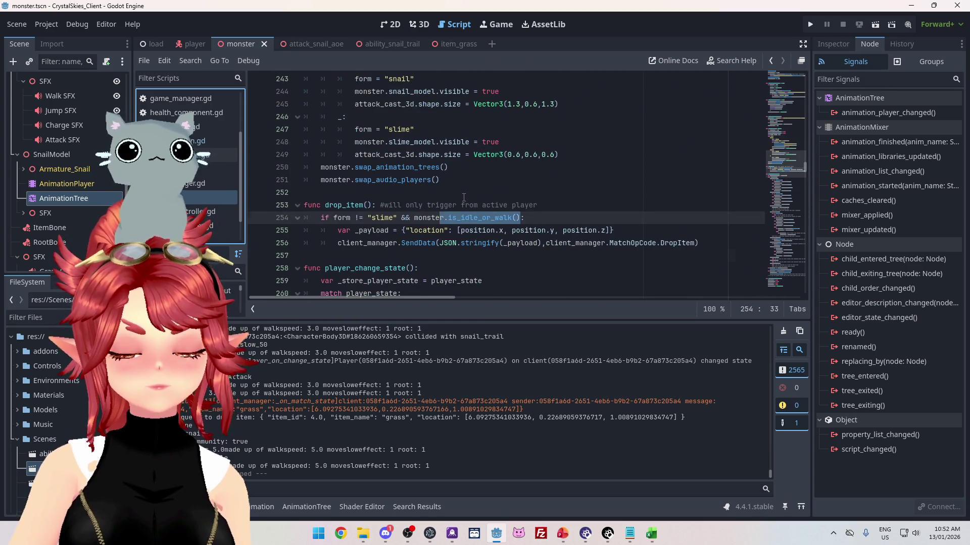
scroll(464, 198, up, 6)
scroll(464, 197, up, 2)
scroll(463, 196, down, 10)
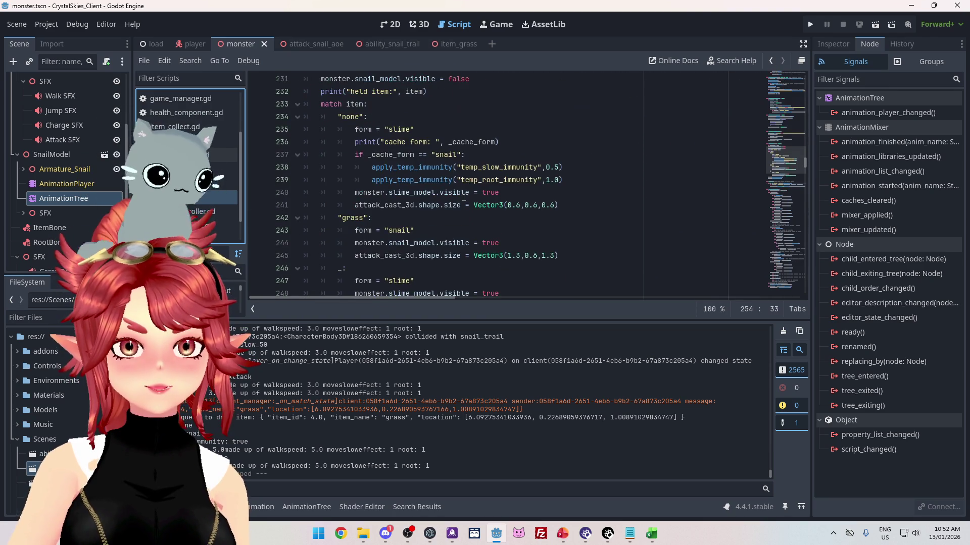
scroll(464, 196, down, 20)
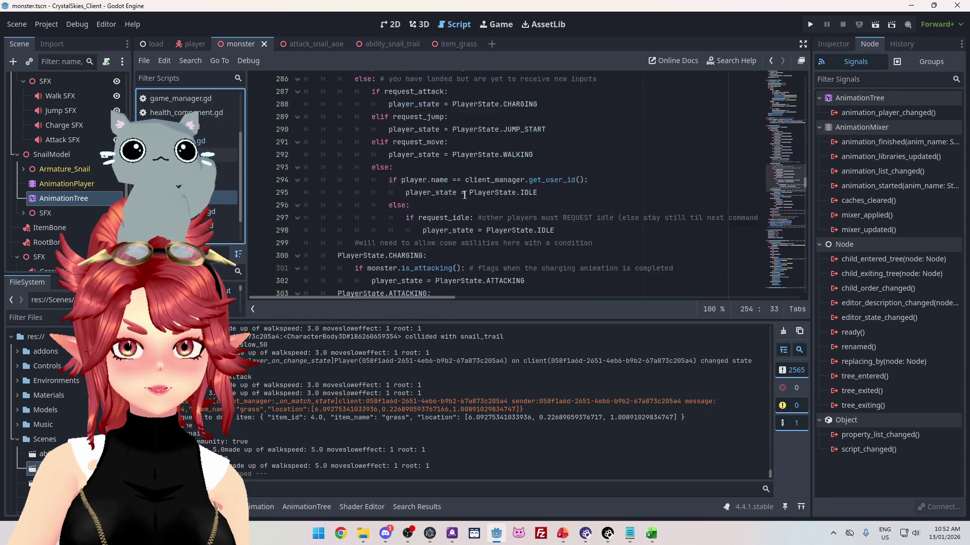
scroll(466, 193, up, 10)
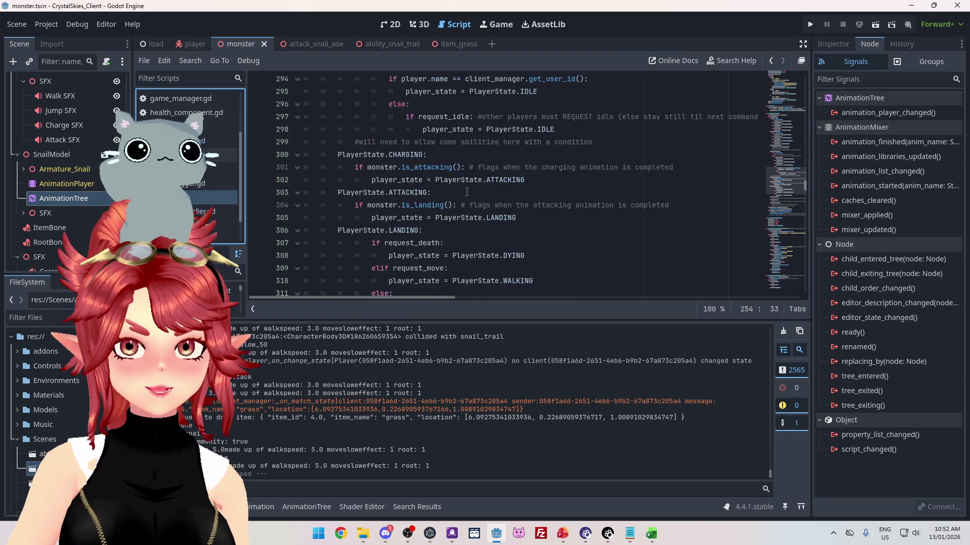
scroll(466, 193, down, 8)
scroll(467, 192, down, 14)
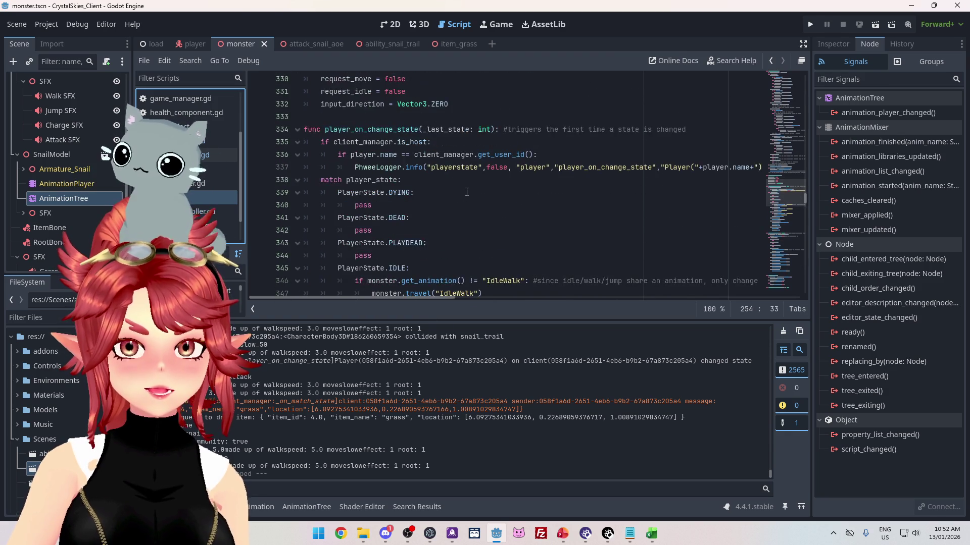
scroll(467, 192, down, 11)
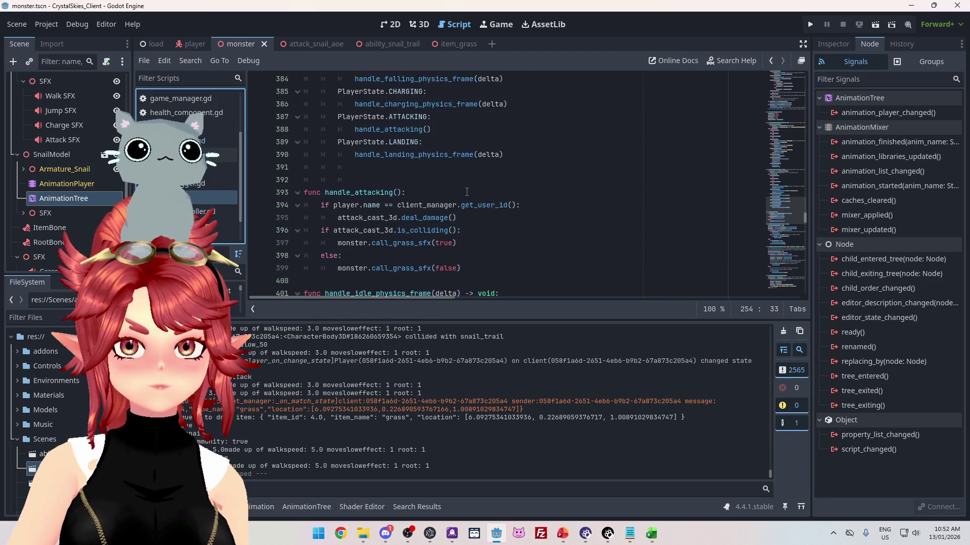
scroll(467, 192, down, 11)
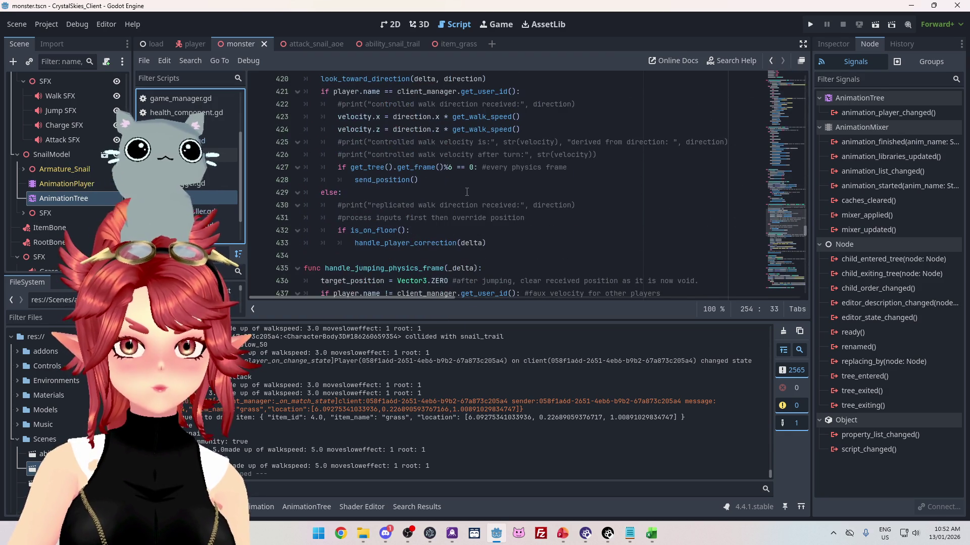
scroll(484, 206, down, 11)
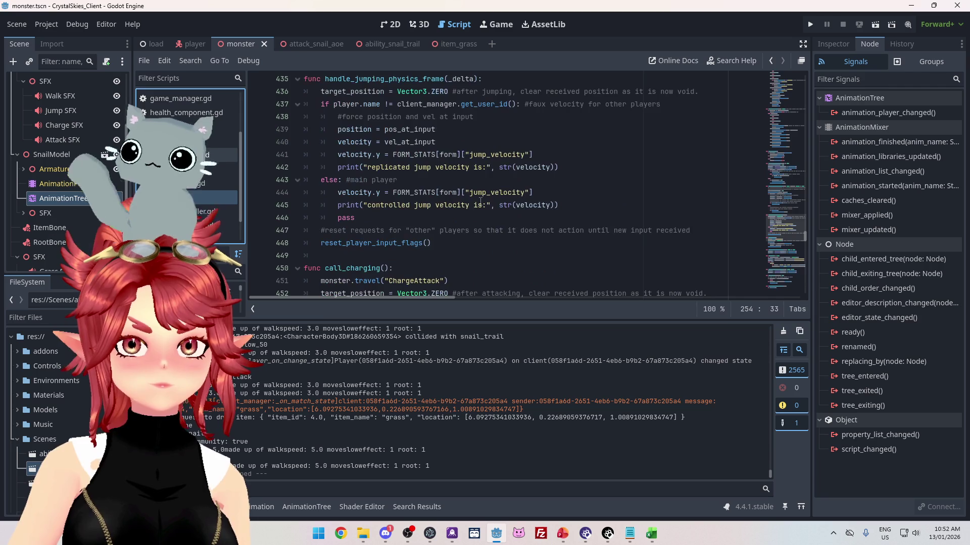
scroll(480, 201, down, 1)
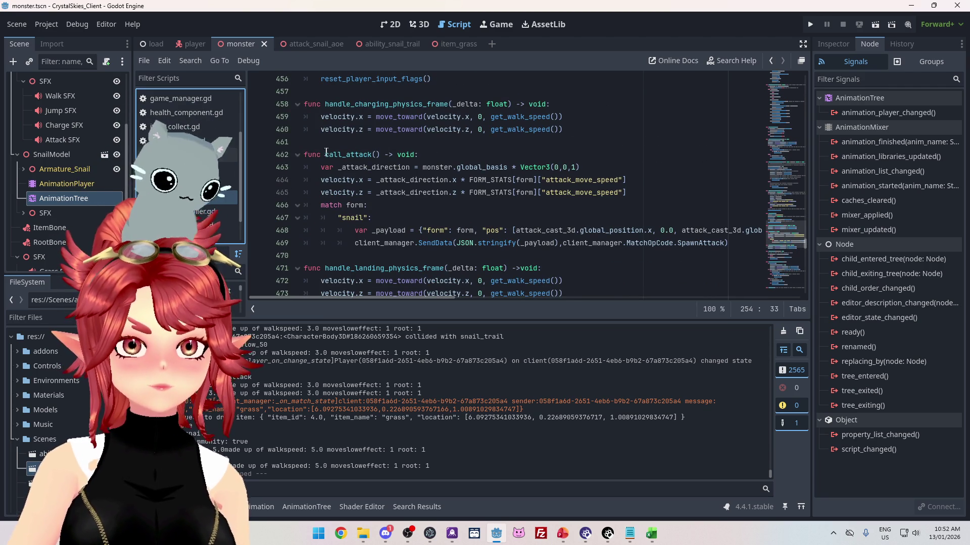
- Search all scripts for call_attack and jump to where it is called
double_click(373, 155)
key(ctrl+shift+f)
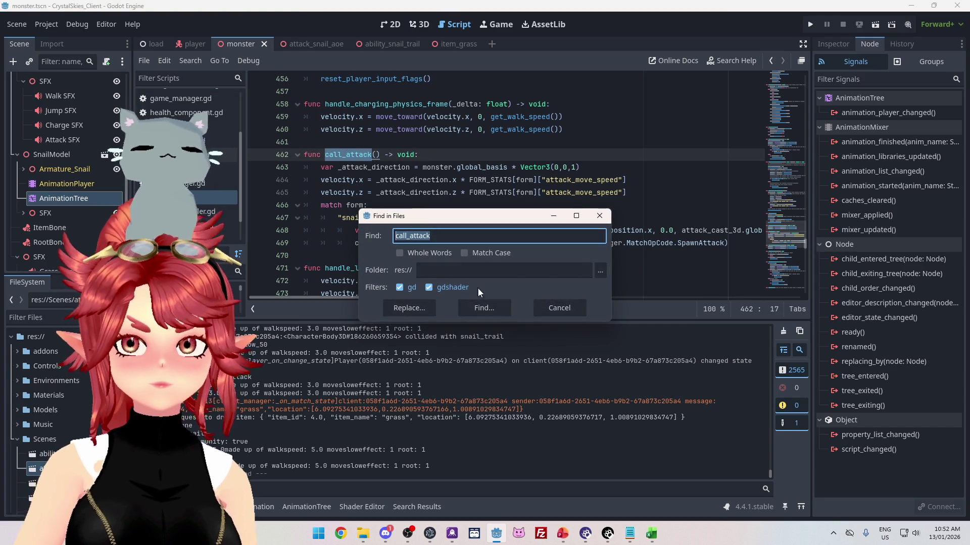
click(485, 307)
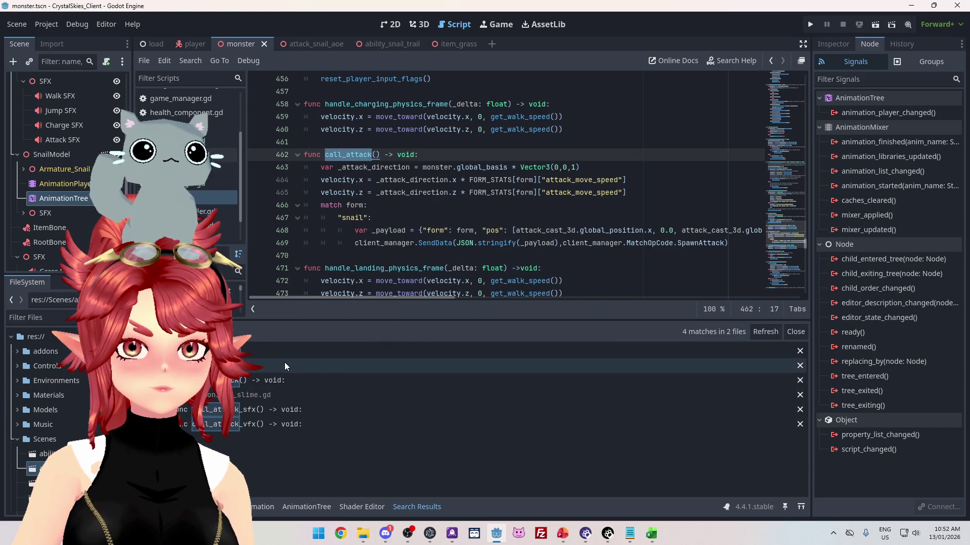
click(296, 373)
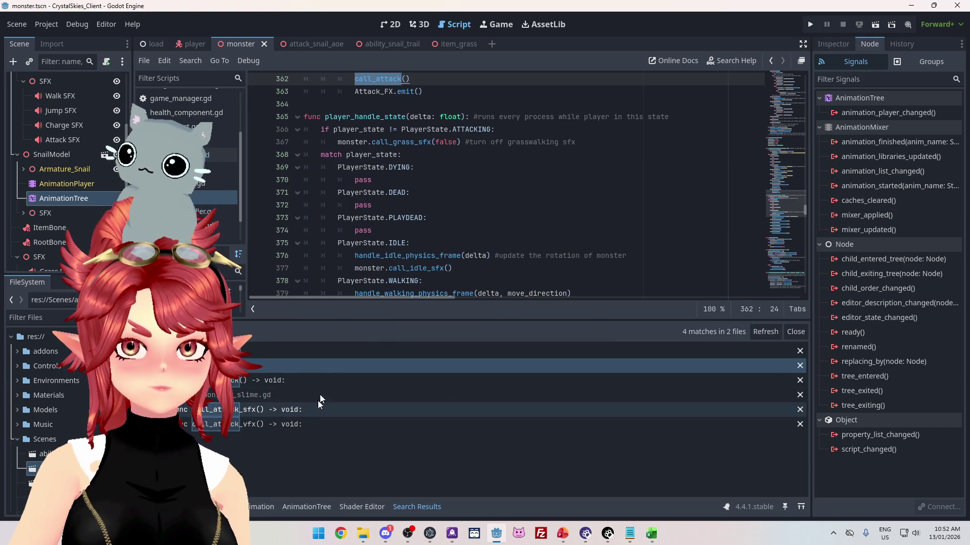
scroll(462, 238, up, 20)
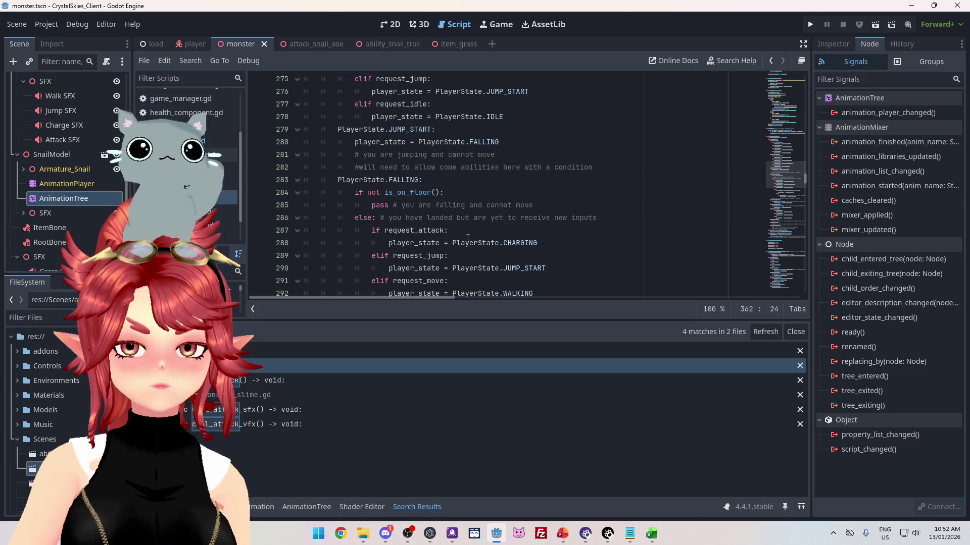
- Search all scripts for request_attack and open the match where attack input is parsed
double_click(444, 230)
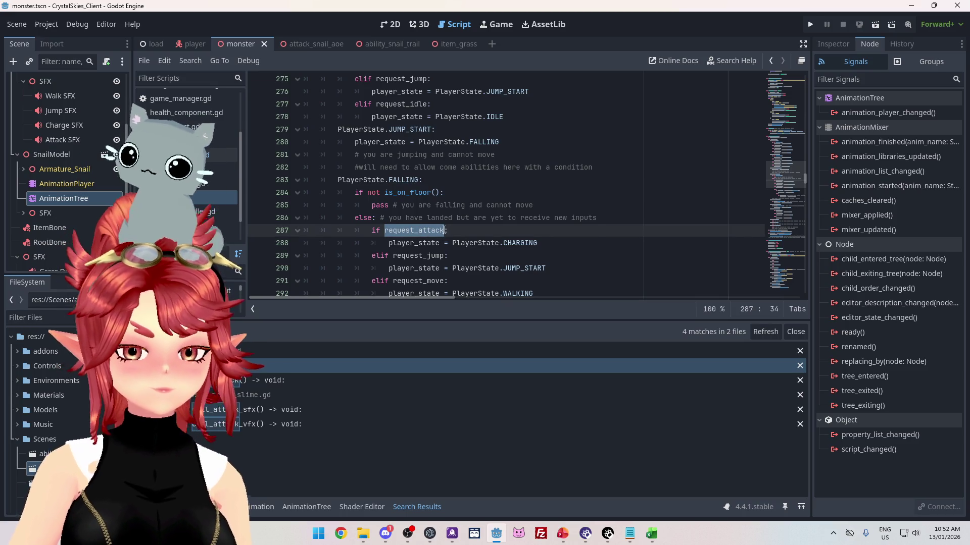
key(ctrl+shift+f)
click(483, 313)
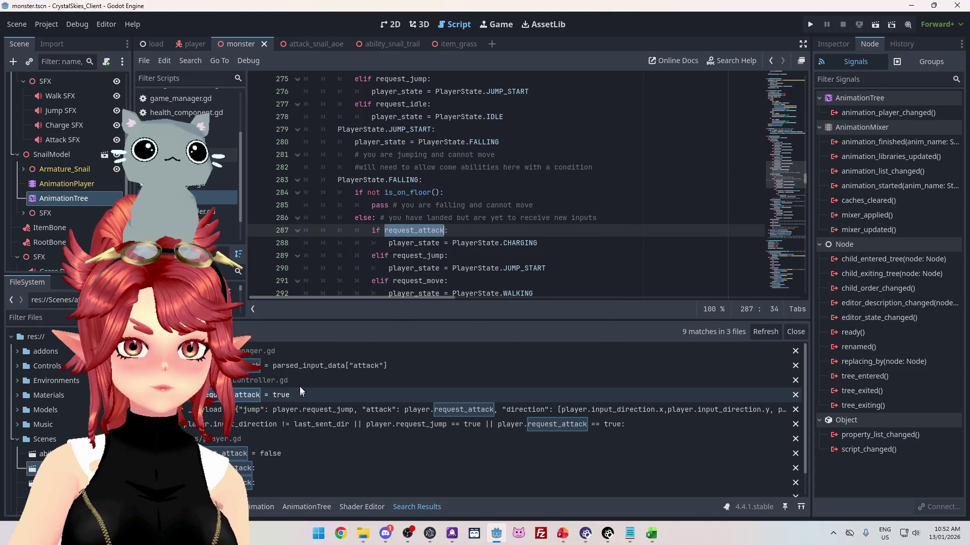
scroll(346, 398, down, 2)
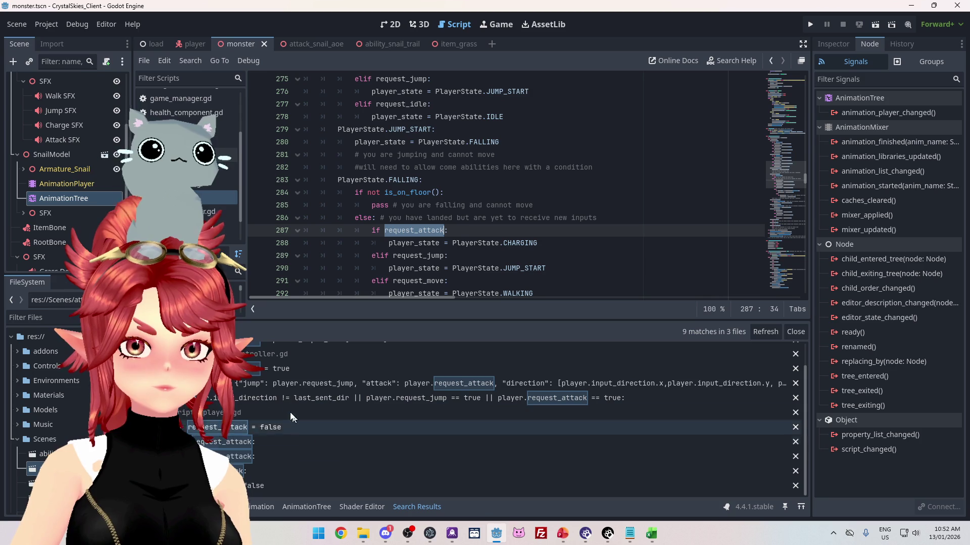
scroll(291, 390, up, 2)
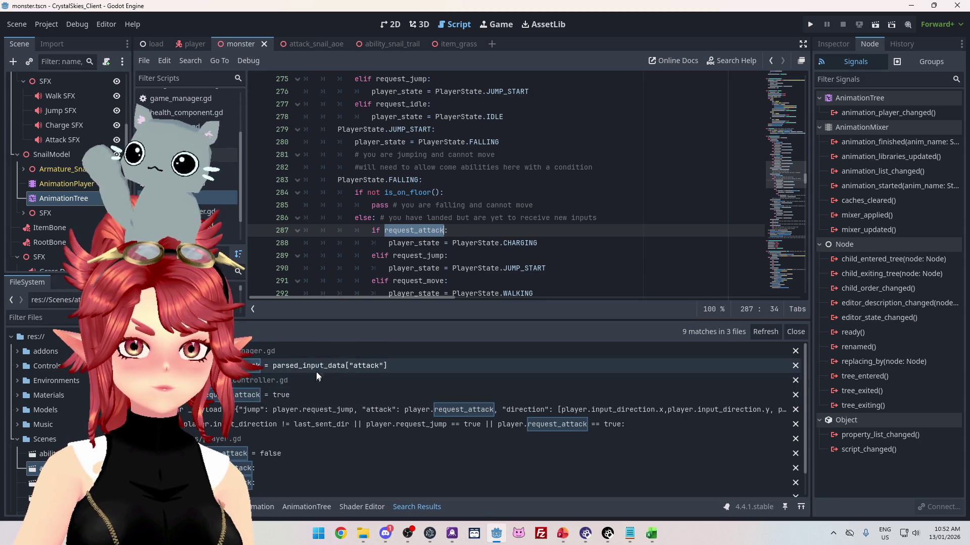
click(320, 365)
scroll(491, 205, up, 2)
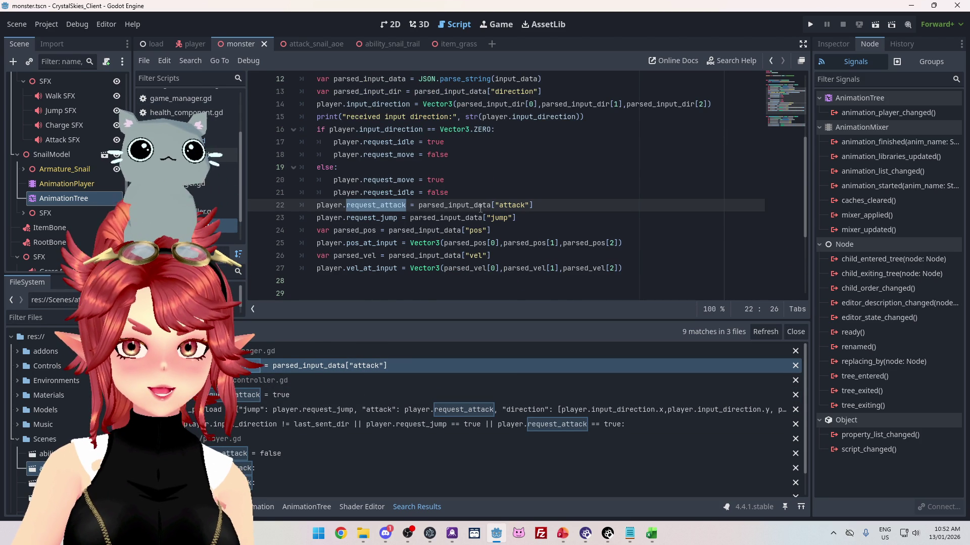
scroll(480, 208, up, 2)
scroll(481, 208, down, 1)
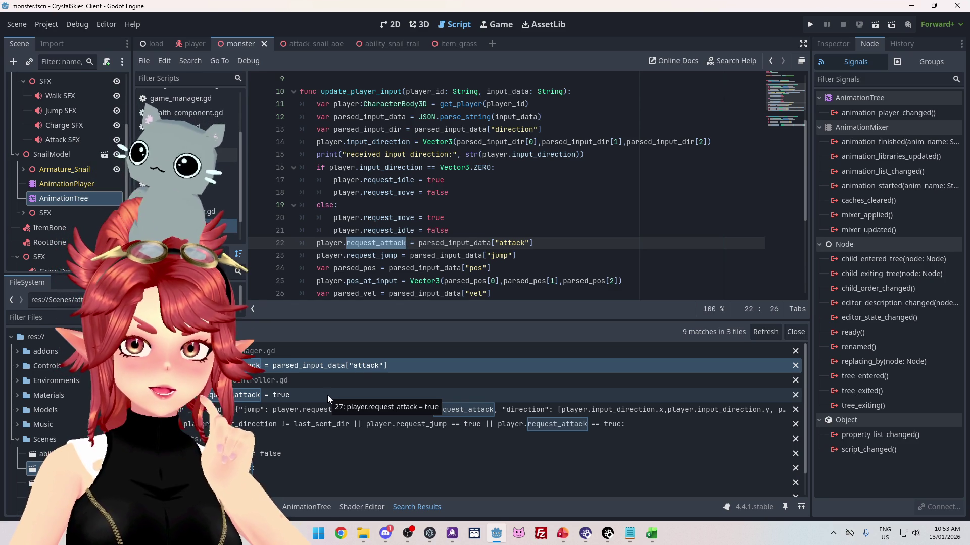
- Open each request_attack match: setting true, send_inputs, declaration, checks at 264/273/287, reset at 329
click(327, 395)
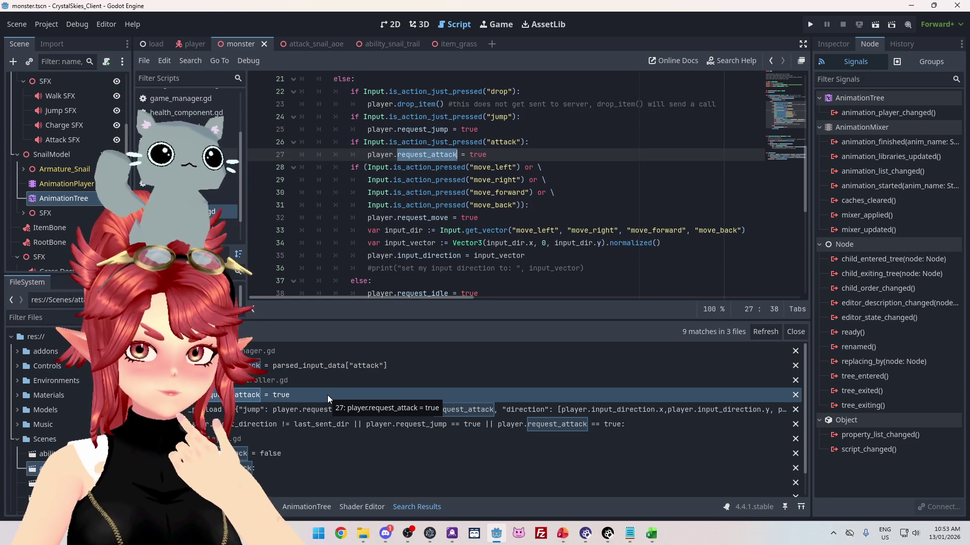
click(394, 410)
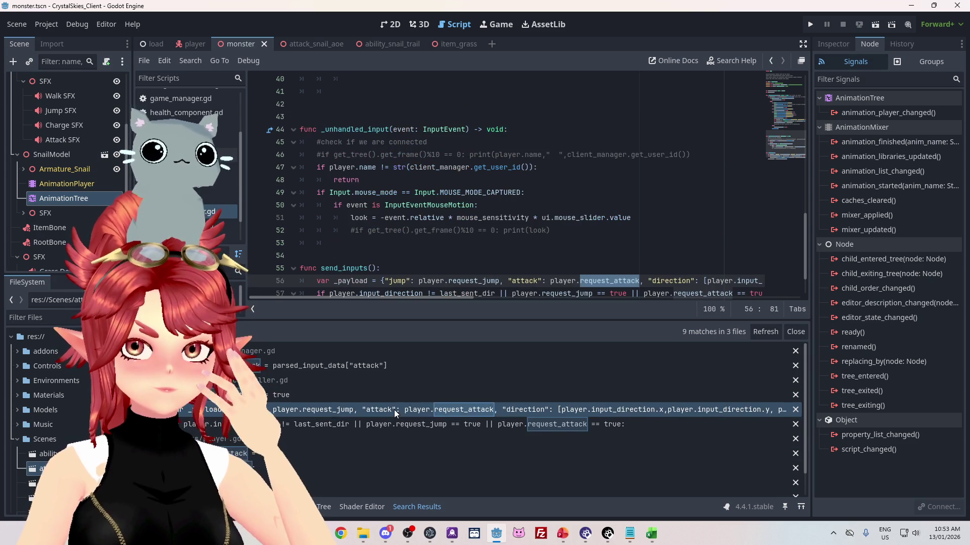
click(293, 453)
click(295, 470)
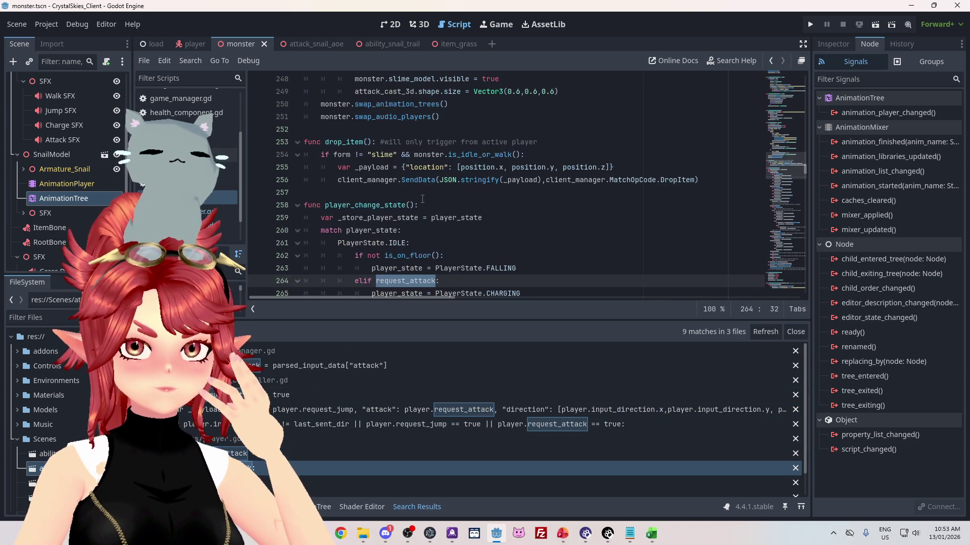
scroll(344, 430, down, 1)
scroll(344, 430, down, 1)
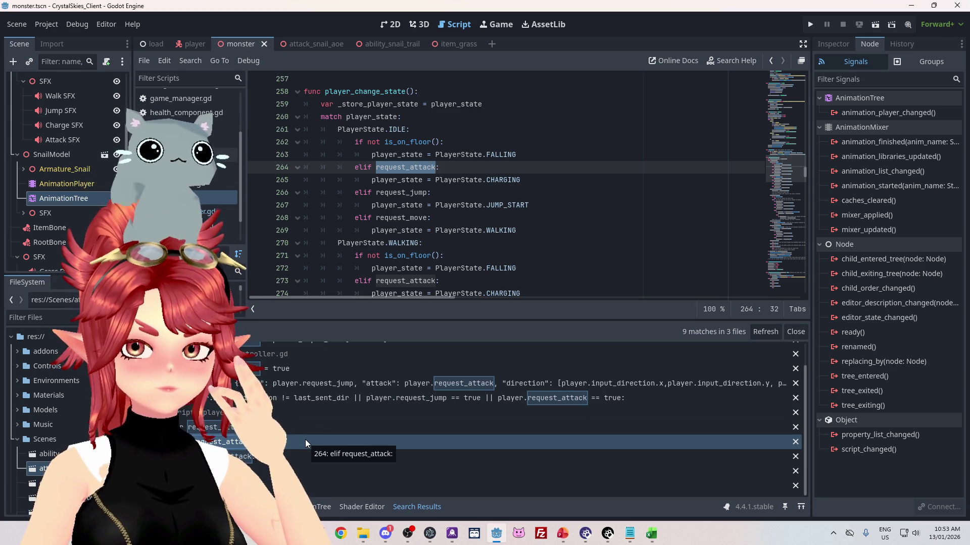
click(311, 459)
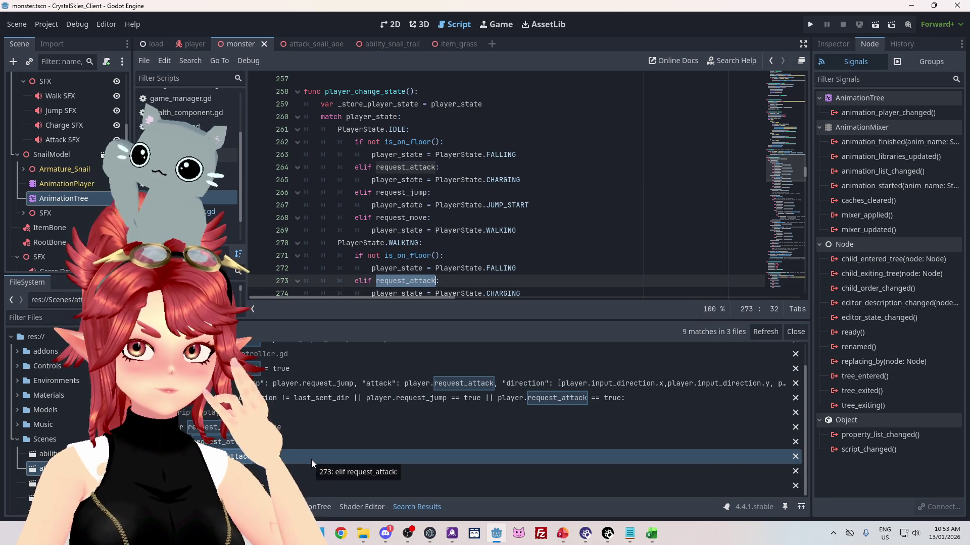
click(310, 474)
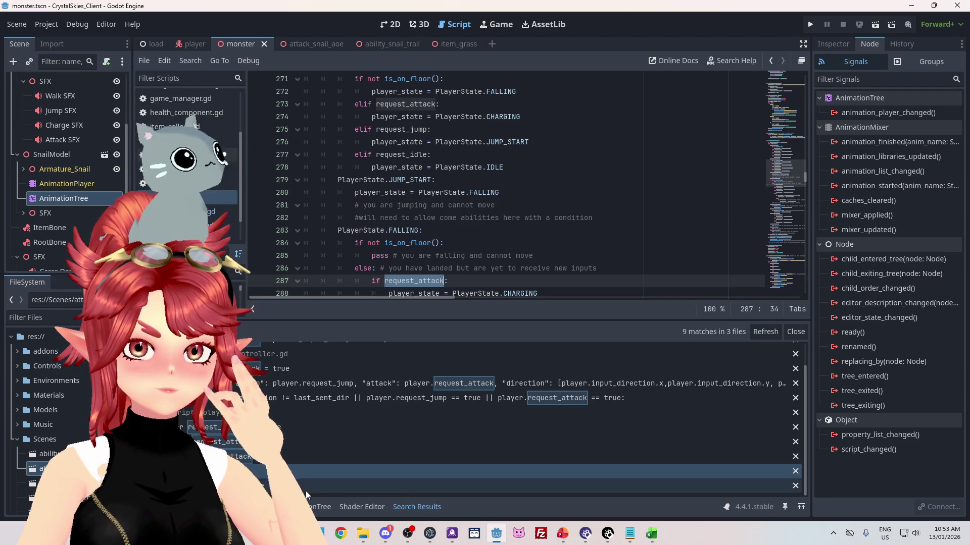
click(305, 488)
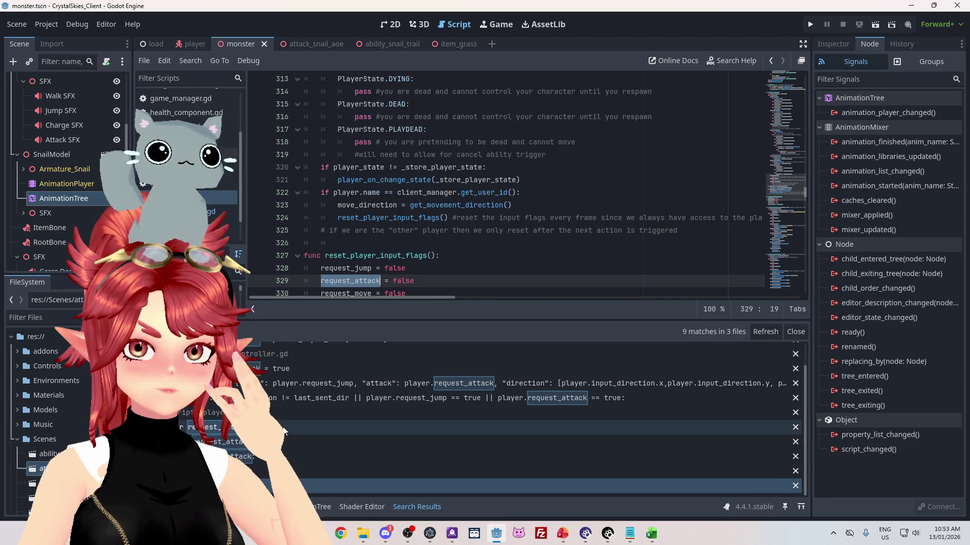
click(283, 426)
click(288, 443)
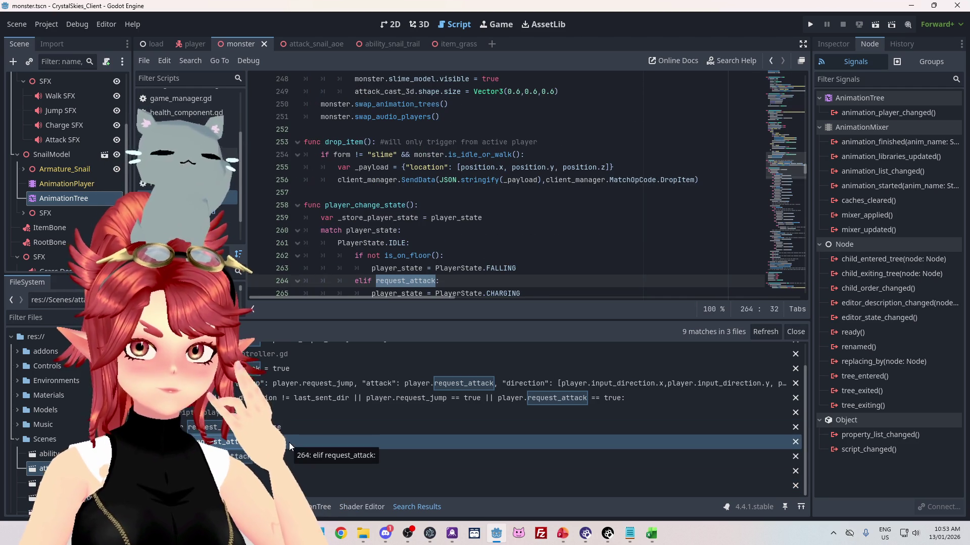
scroll(427, 233, down, 1)
scroll(427, 233, down, 1)
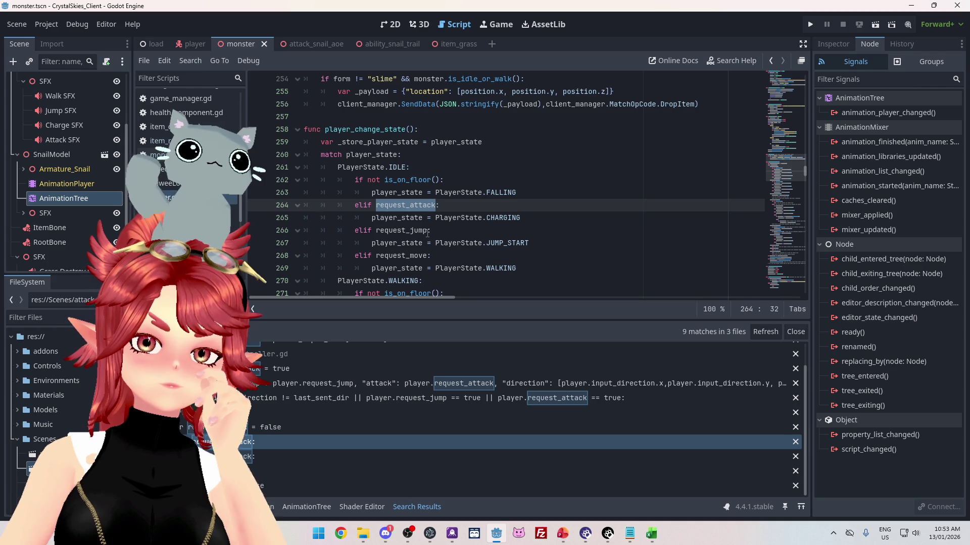
click(650, 537)
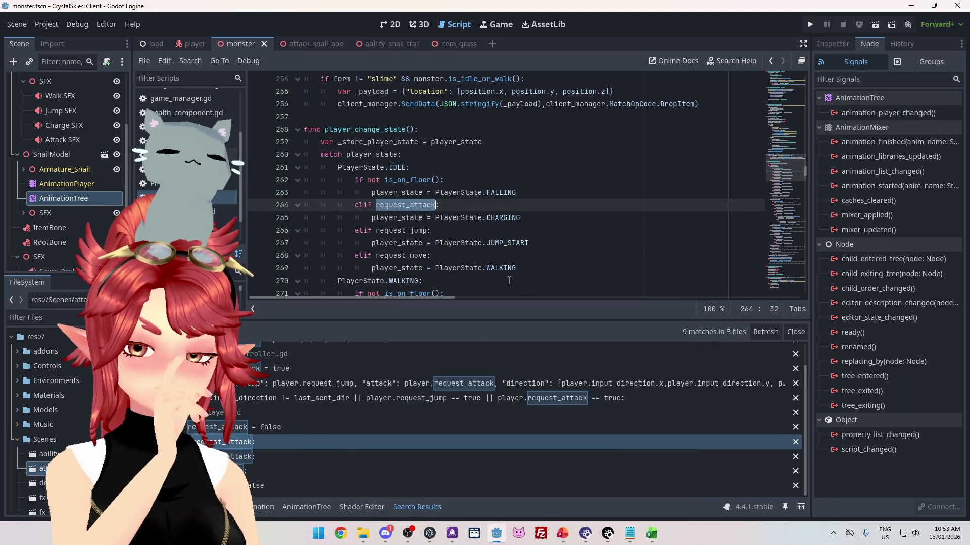
click(651, 534)
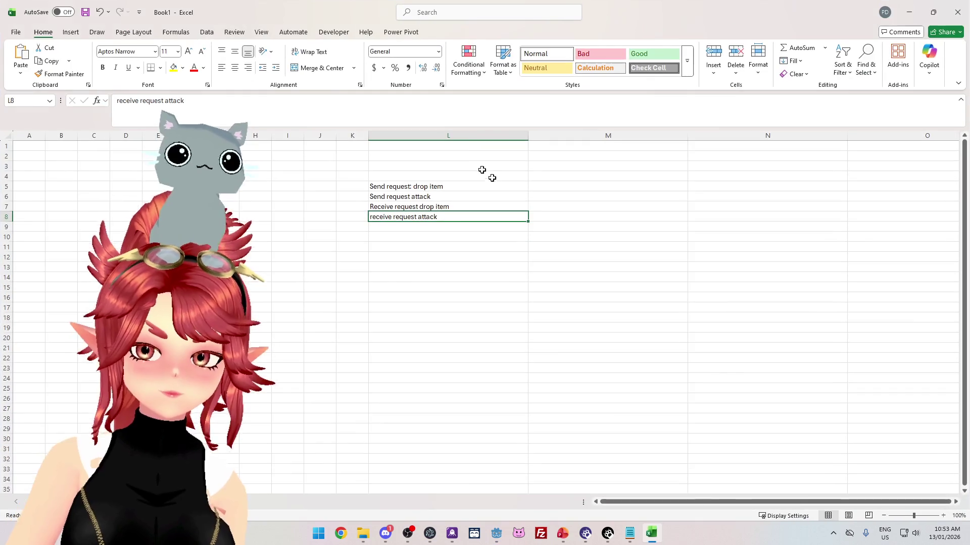
click(465, 191)
click(469, 195)
click(465, 185)
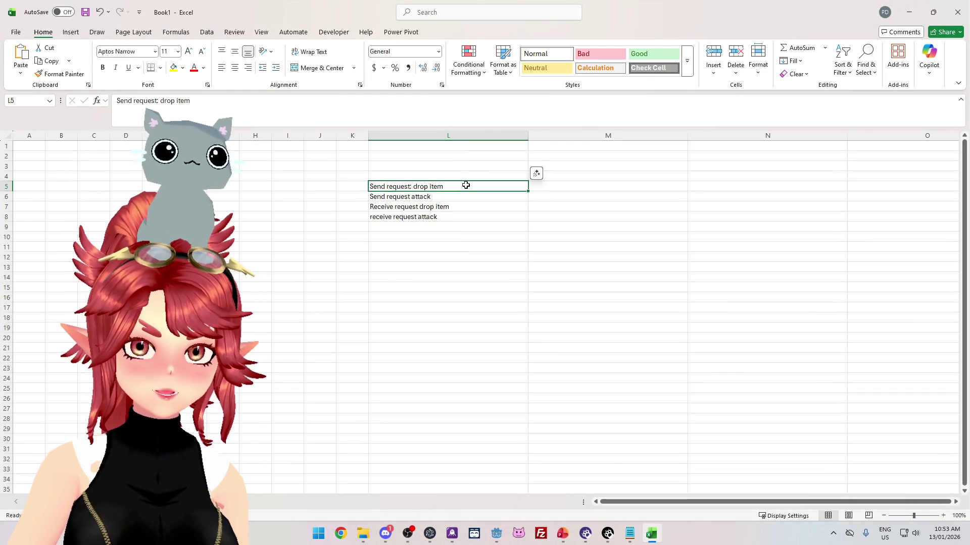
click(432, 198)
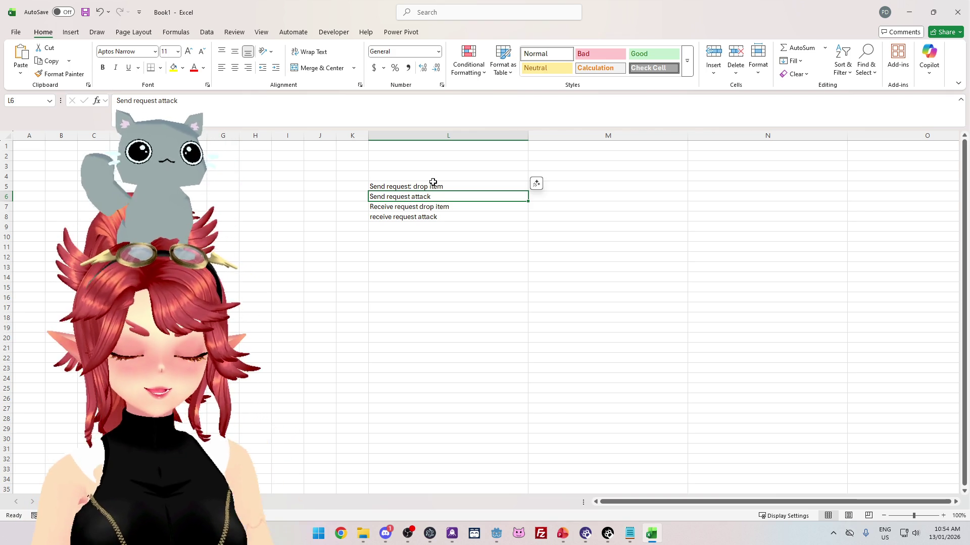
click(497, 533)
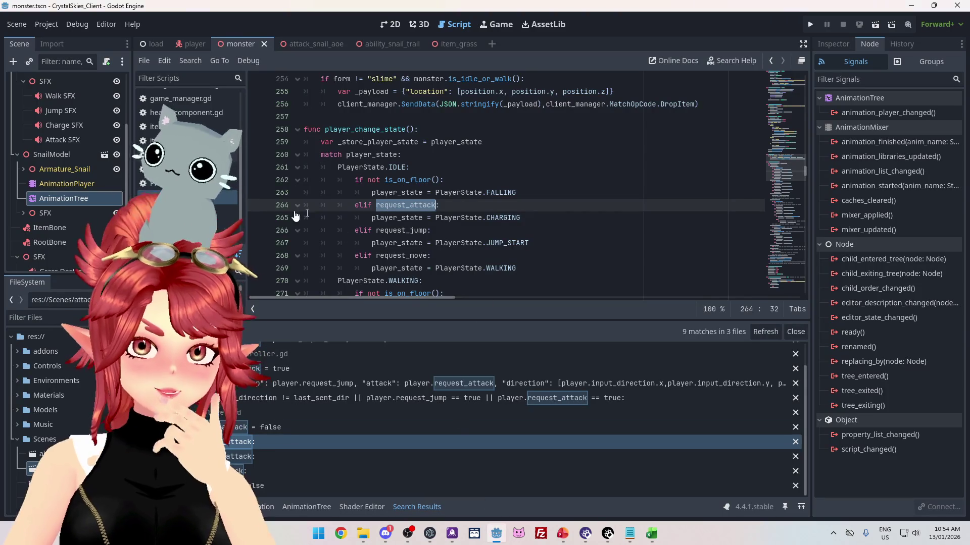
- Open client_manager.gd at the SpawnAttack opcode definition
scroll(170, 116, up, 5)
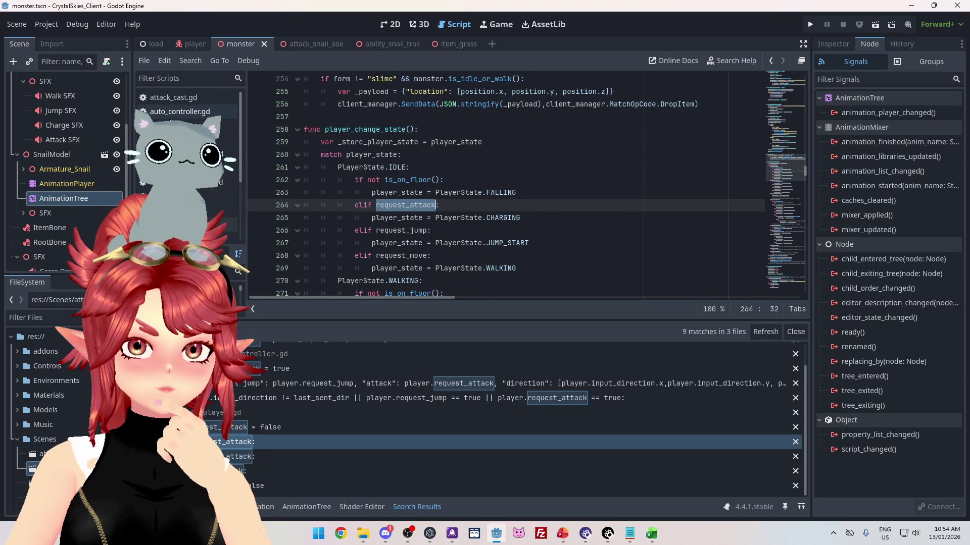
click(171, 125)
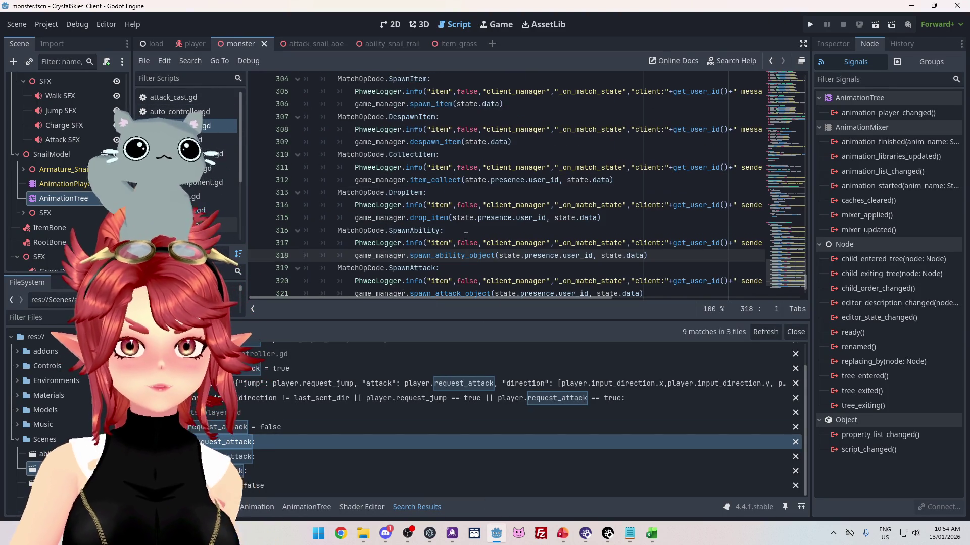
ctrl+click(414, 271)
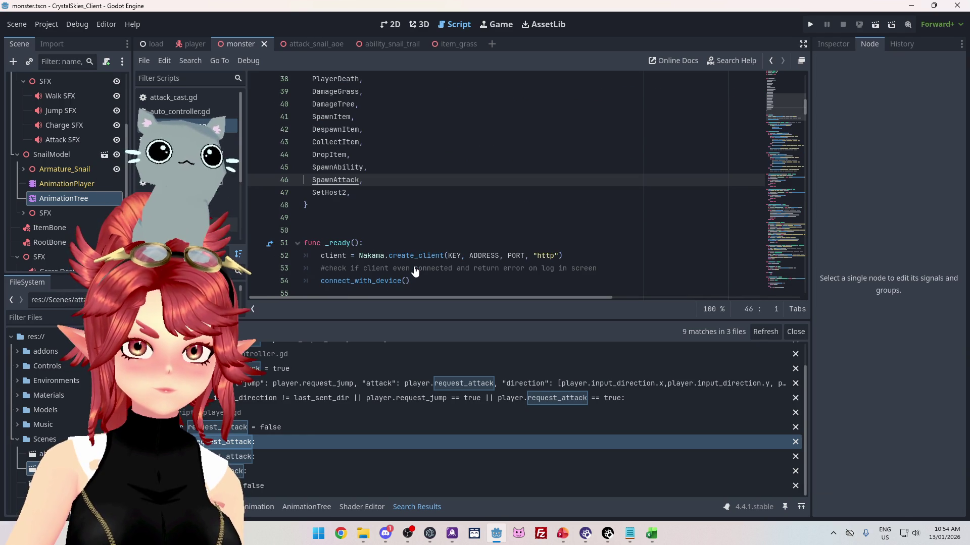
- Search all scripts for SpawnAttack and open the line-469 call_attack code that sends it
drag(313, 180, 360, 181)
key(ctrl+shift+f)
click(487, 311)
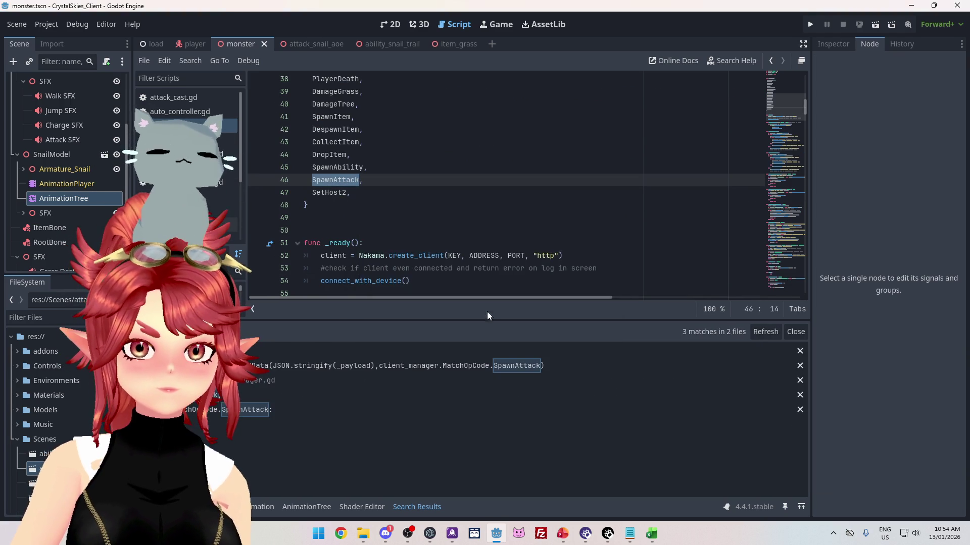
click(511, 367)
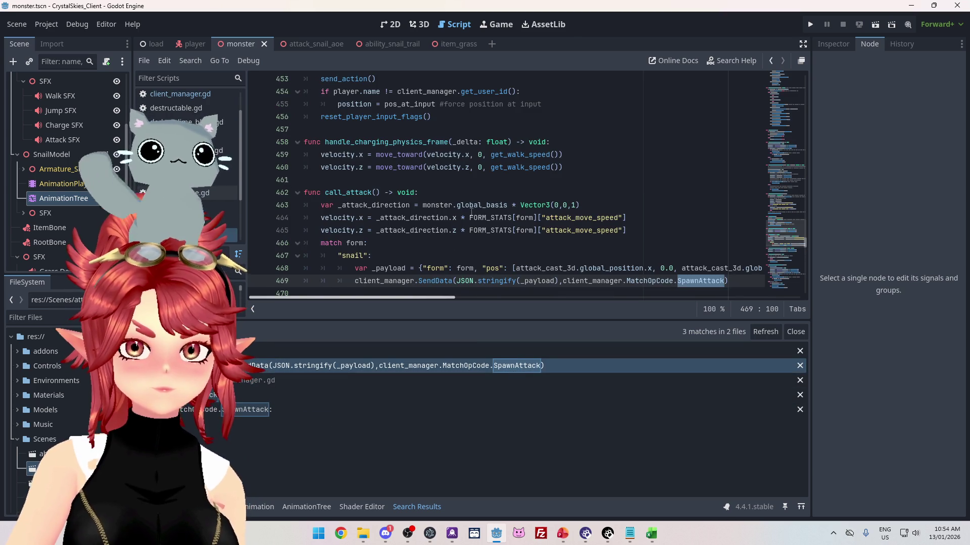
scroll(470, 212, down, 1)
scroll(408, 221, right, 1)
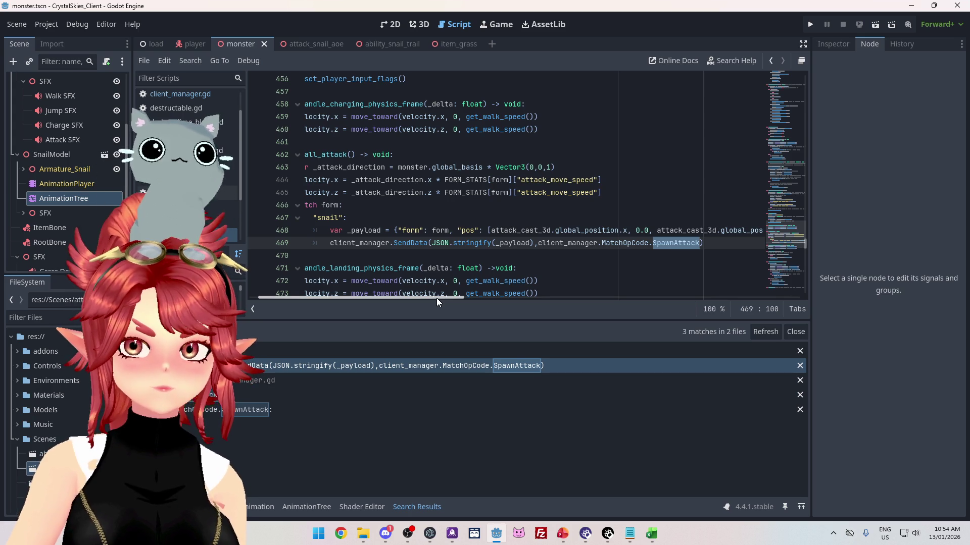
drag(436, 298, 441, 296)
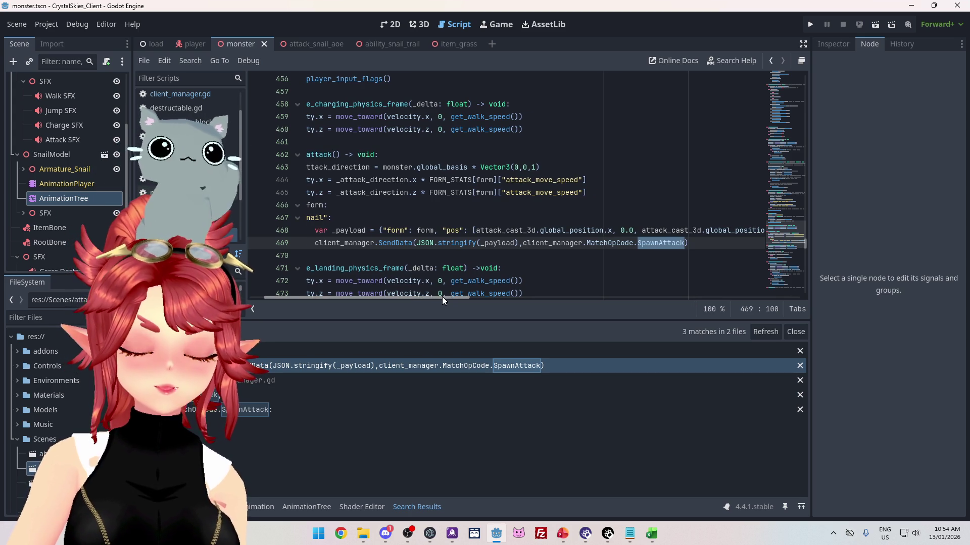
drag(441, 296, 452, 295)
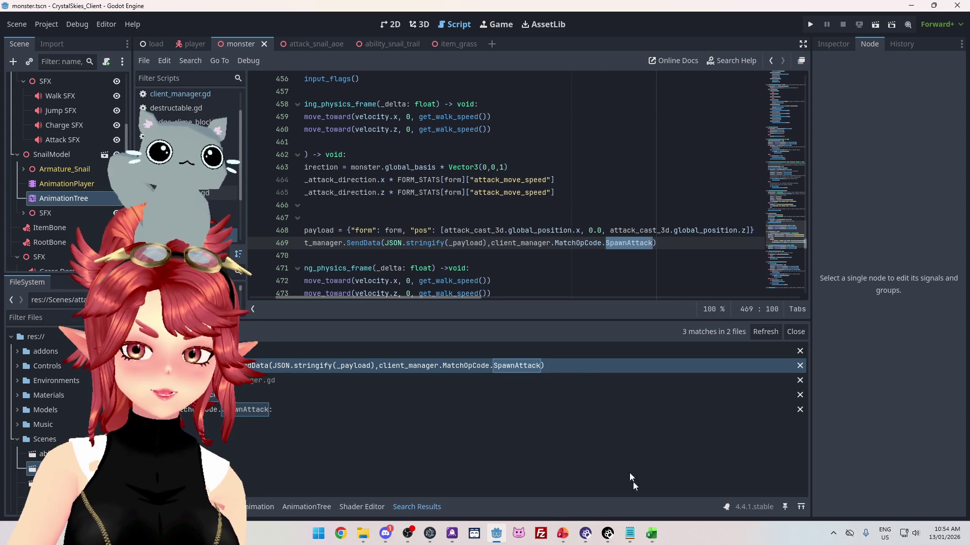
- In the Excel checklist, select the drop item and attack send entries in L5 and L6
click(652, 533)
click(453, 186)
click(408, 196)
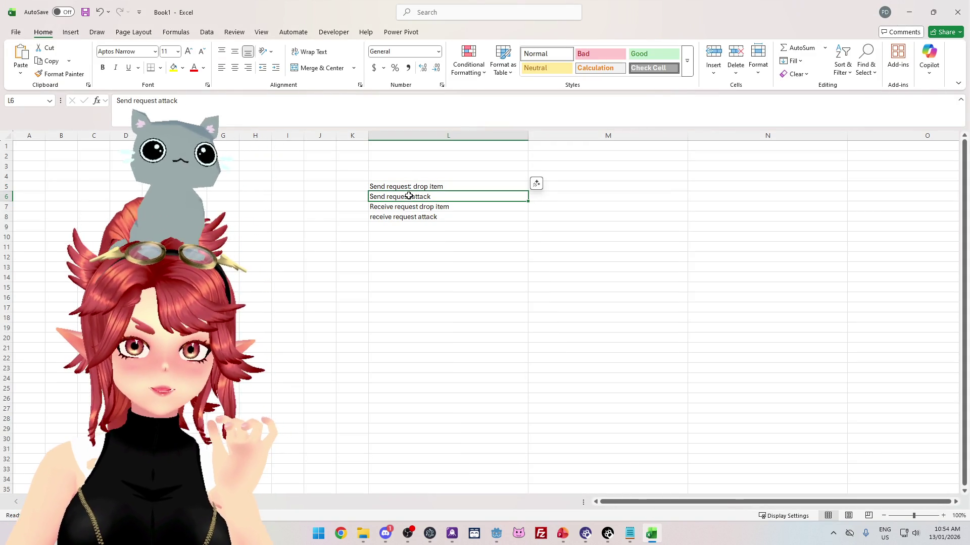
- Add a colon to L6 so it reads 'Send request: attack'
double_click(410, 197)
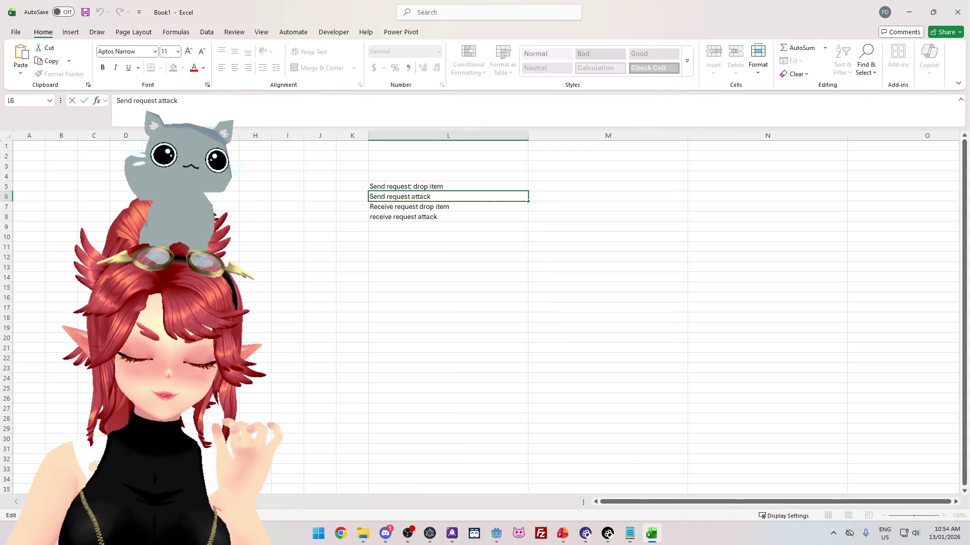
text(:)
key(Return)
click(464, 190)
key(Down)
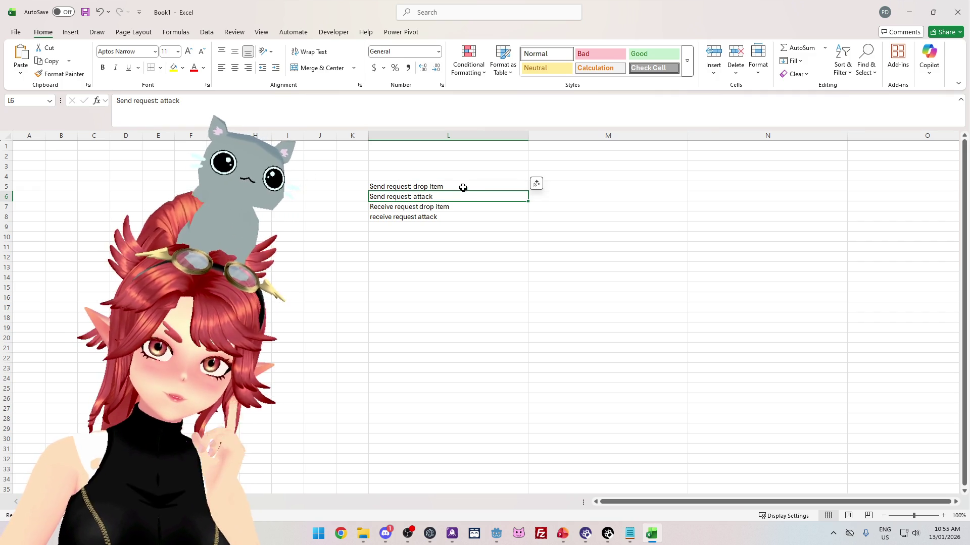
- Compare the send and receive entries in L5–L7 for consistent wording
click(456, 188)
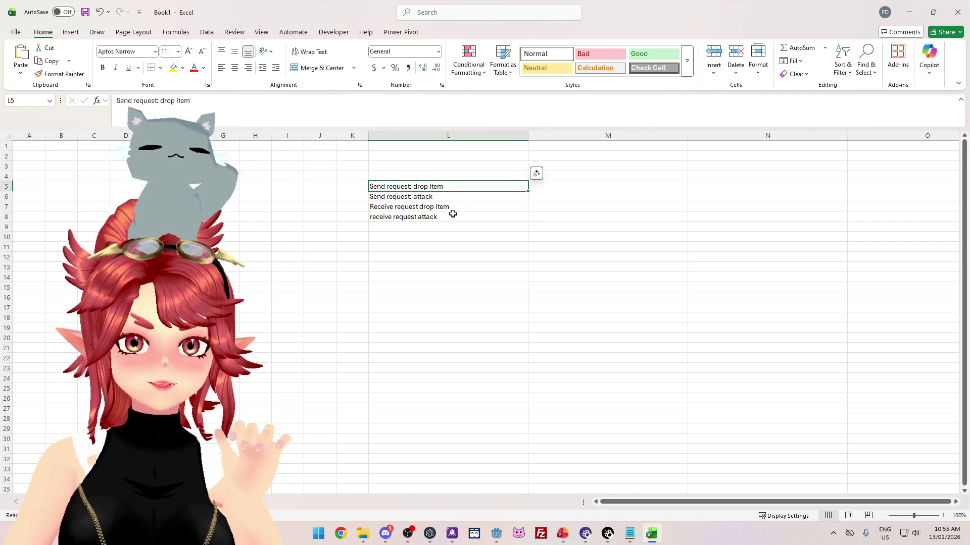
click(451, 209)
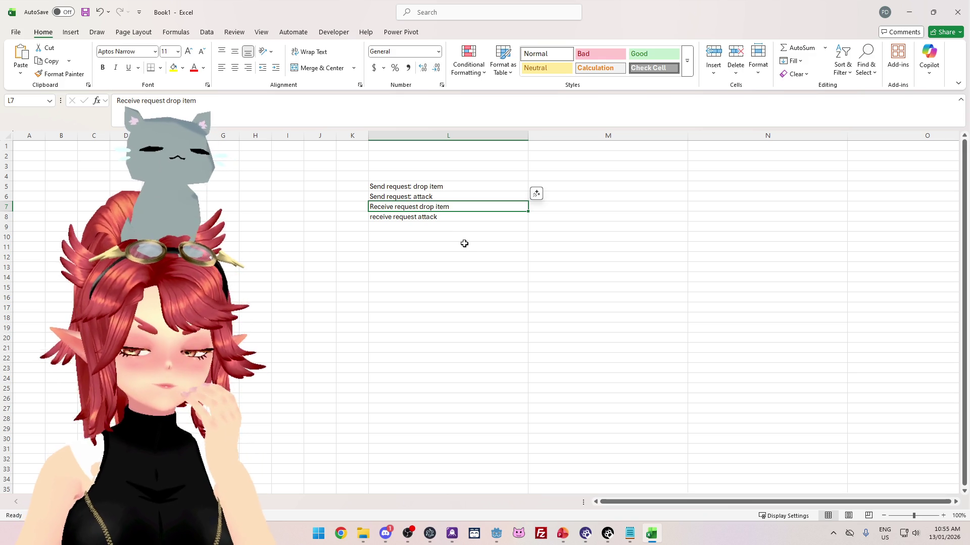
click(448, 189)
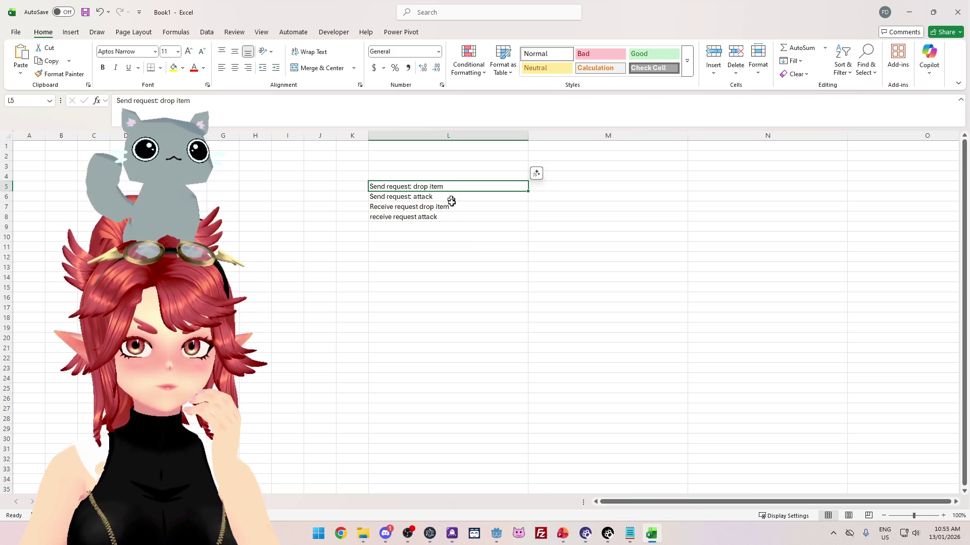
click(446, 197)
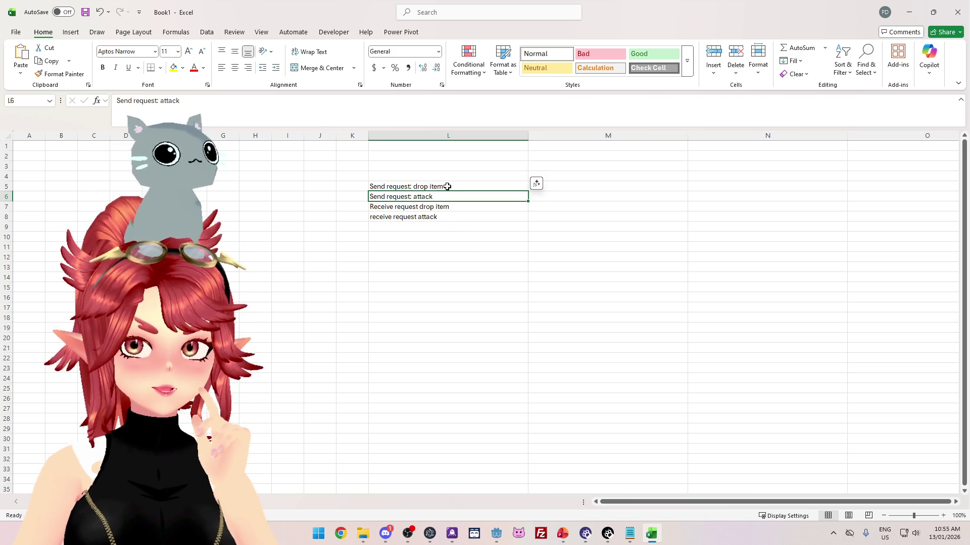
click(448, 187)
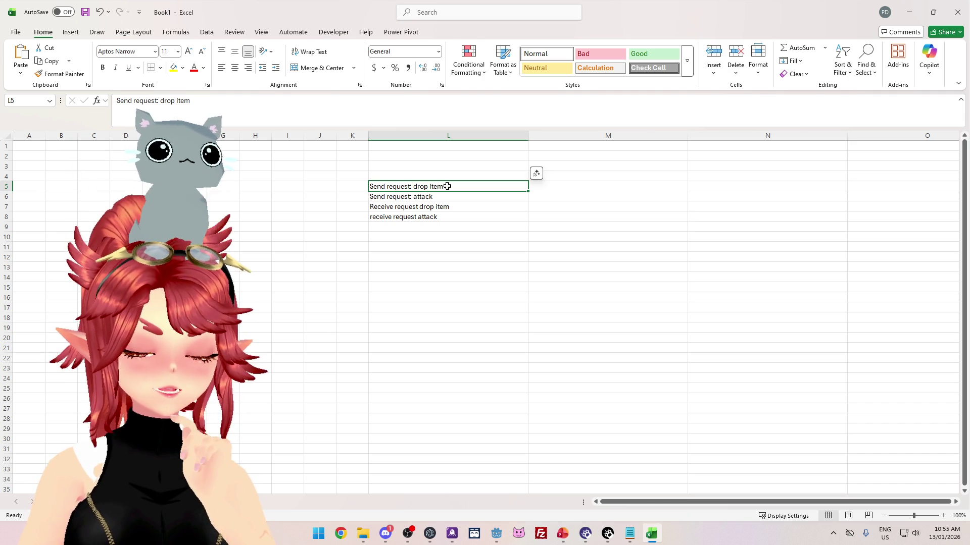
click(459, 204)
click(420, 188)
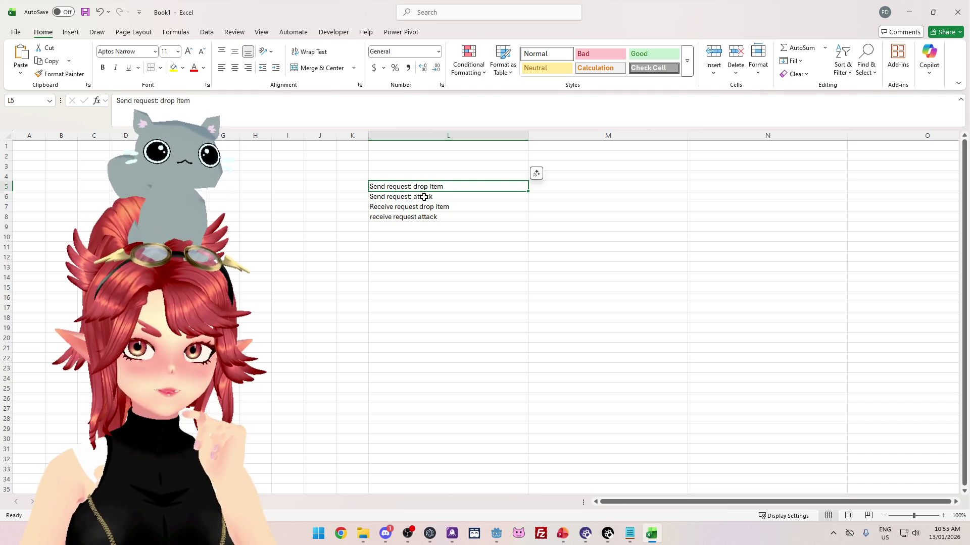
click(423, 197)
click(418, 186)
click(423, 197)
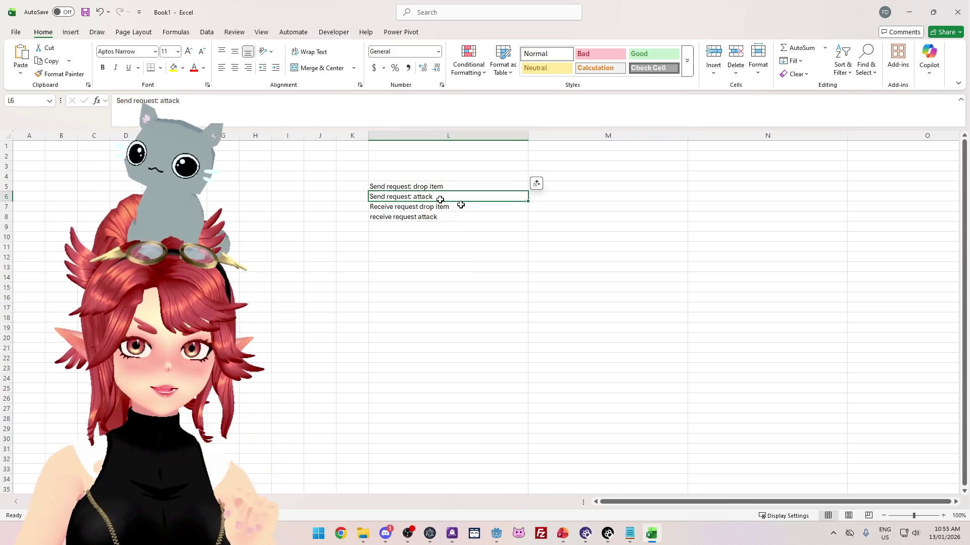
click(438, 186)
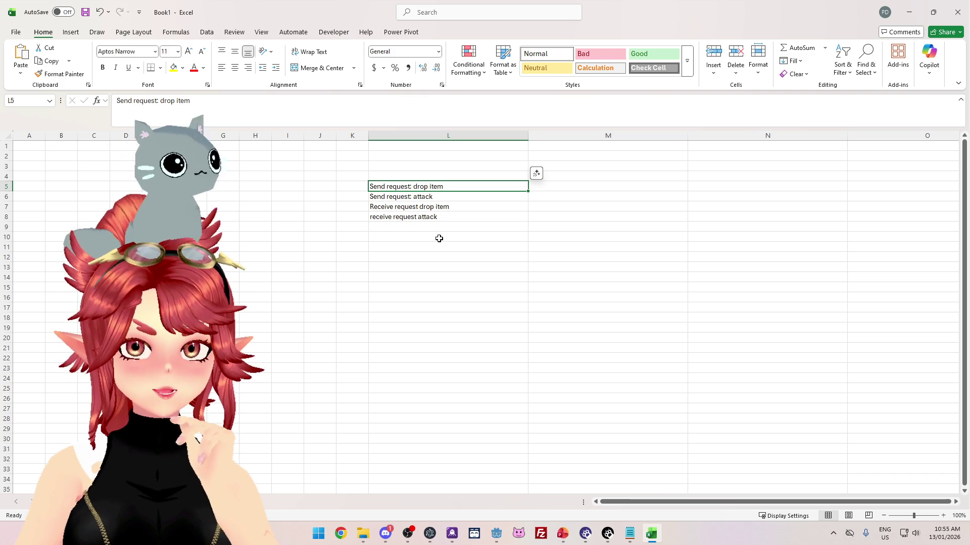
mouse_move(498, 541)
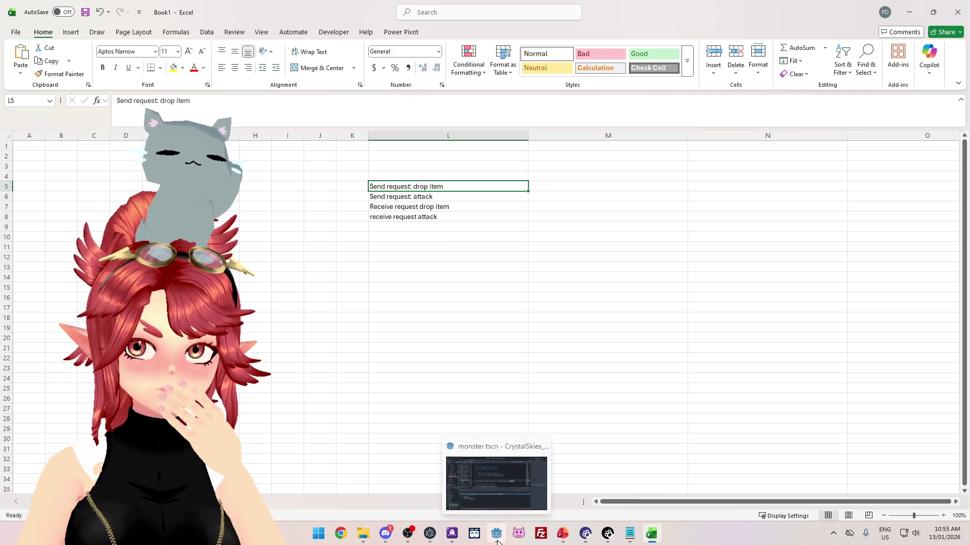
- Search all project scripts for drop_item (5 matches in 4 files) and open func drop_item()
click(498, 541)
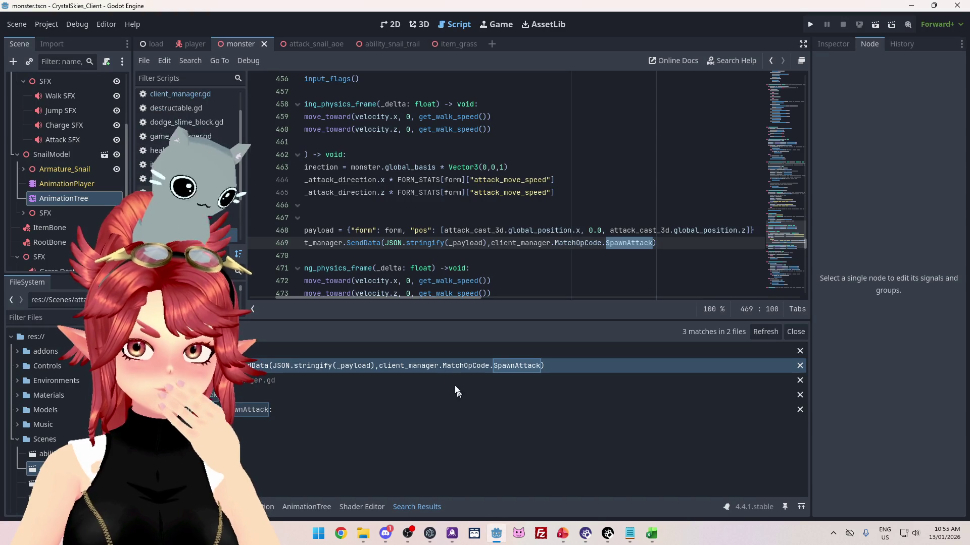
scroll(407, 298, left, 3)
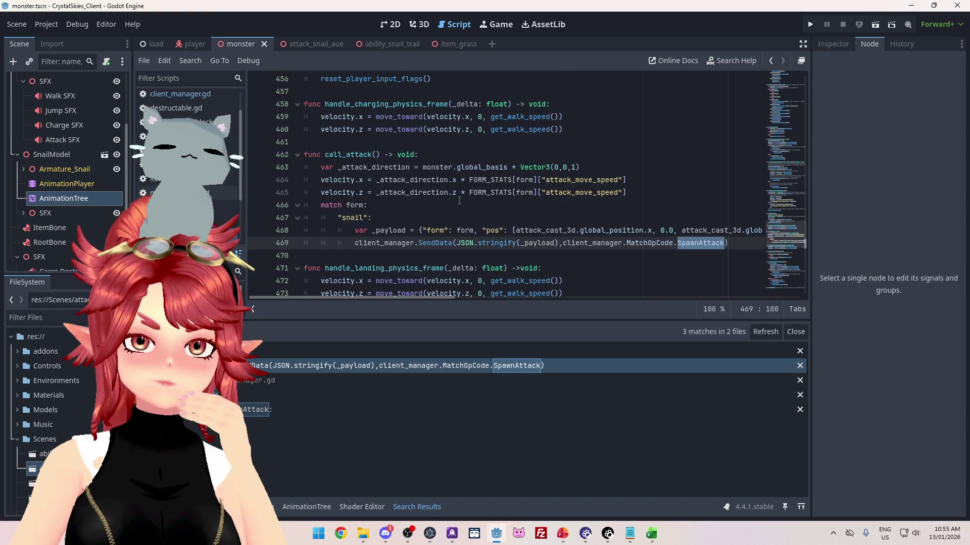
scroll(408, 204, down, 5)
key(ctrl+shift+f)
text(d)
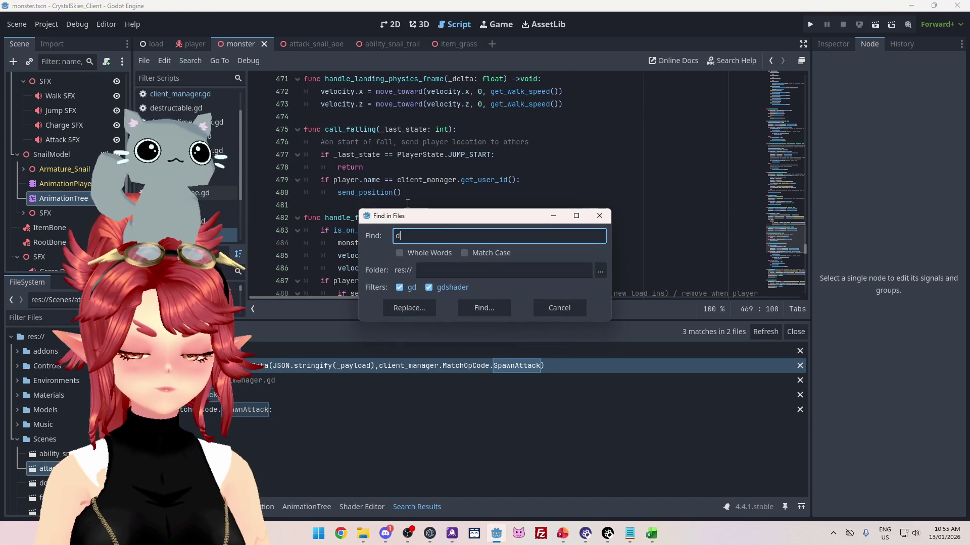
text(rop_item)
key(Return)
click(336, 409)
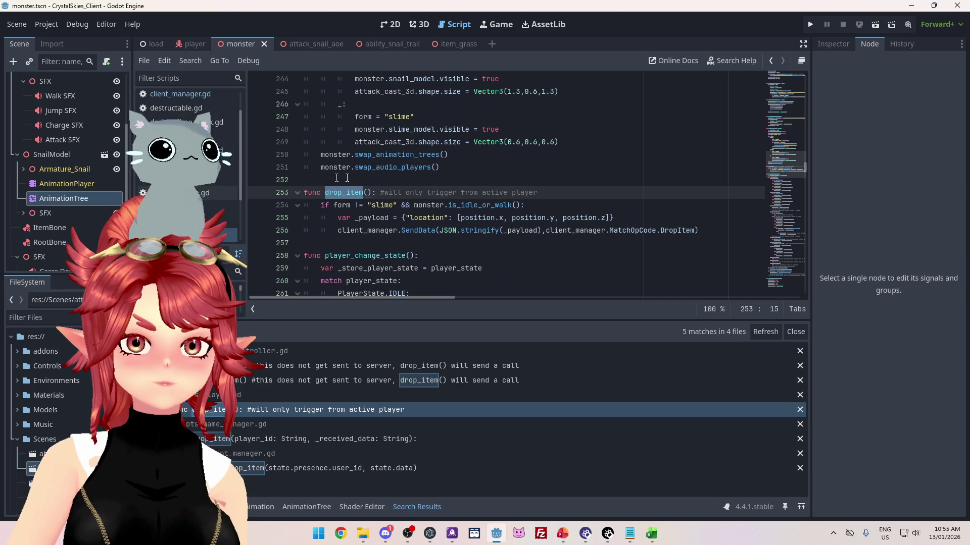
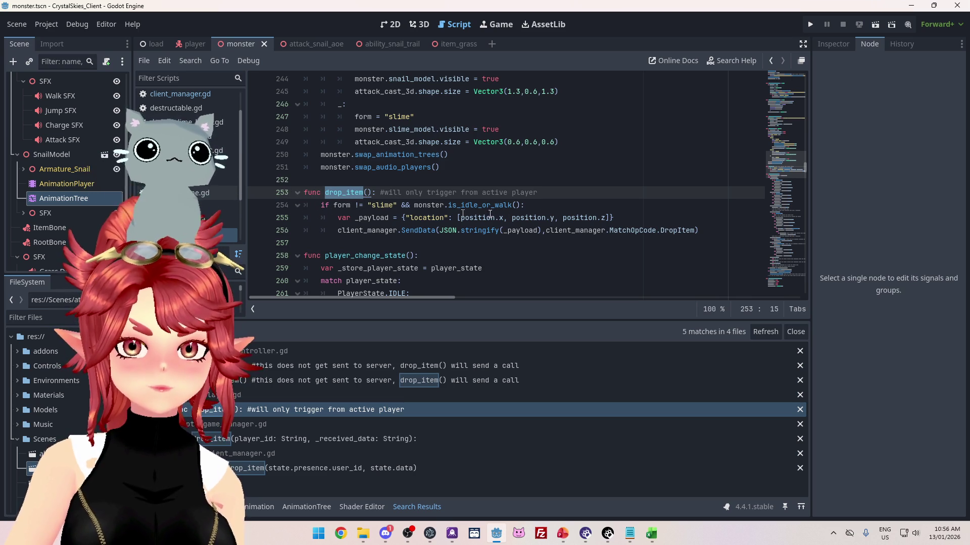
- Add form = "slime" inside drop_item's idle-or-walk check and save the script
click(556, 209)
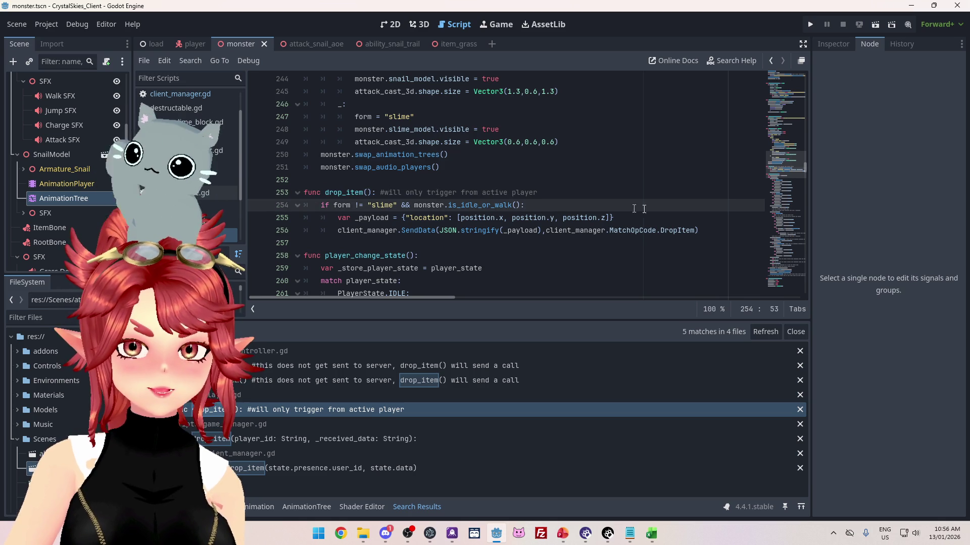
key(Return)
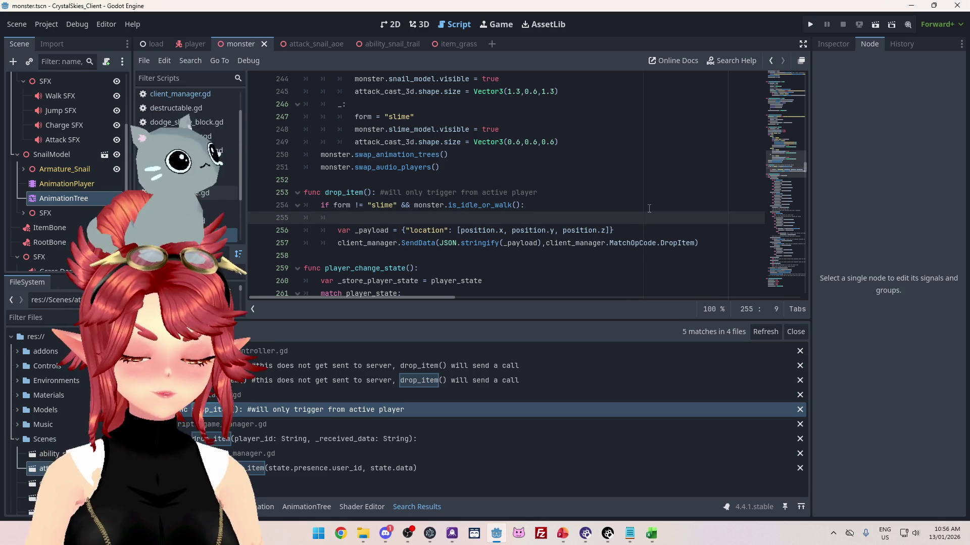
text(form= "slime)
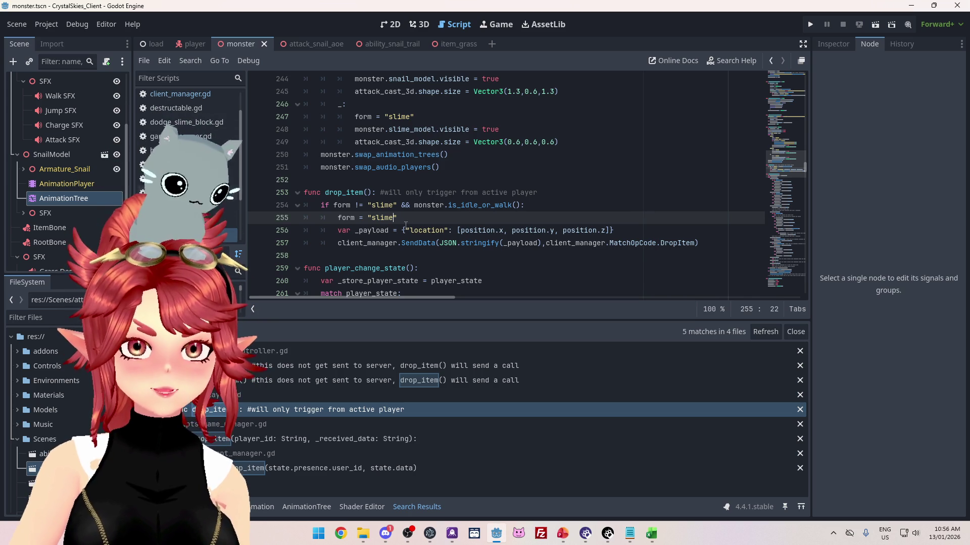
key(ctrl+s)
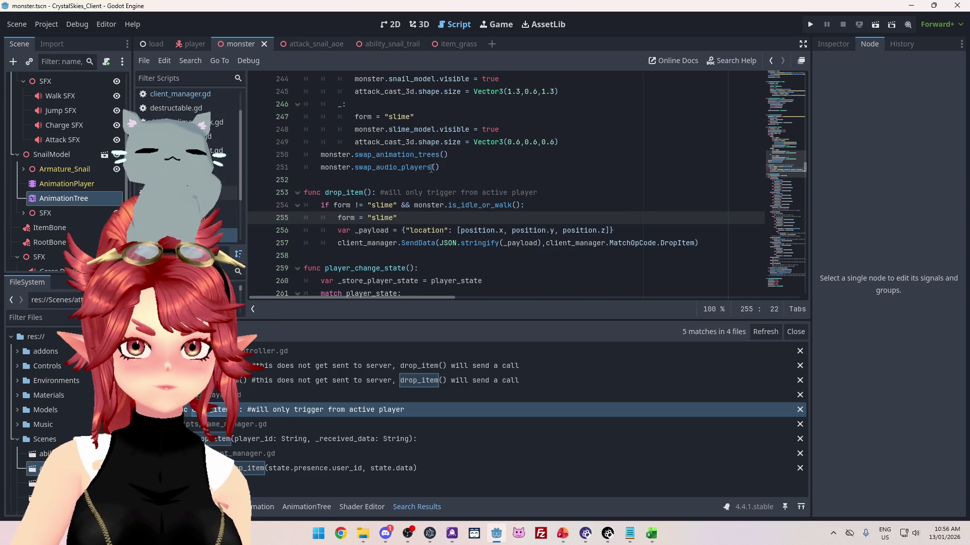
- Go to the drop_item call in client_manager.gd from the Search Results
scroll(431, 168, down, 3)
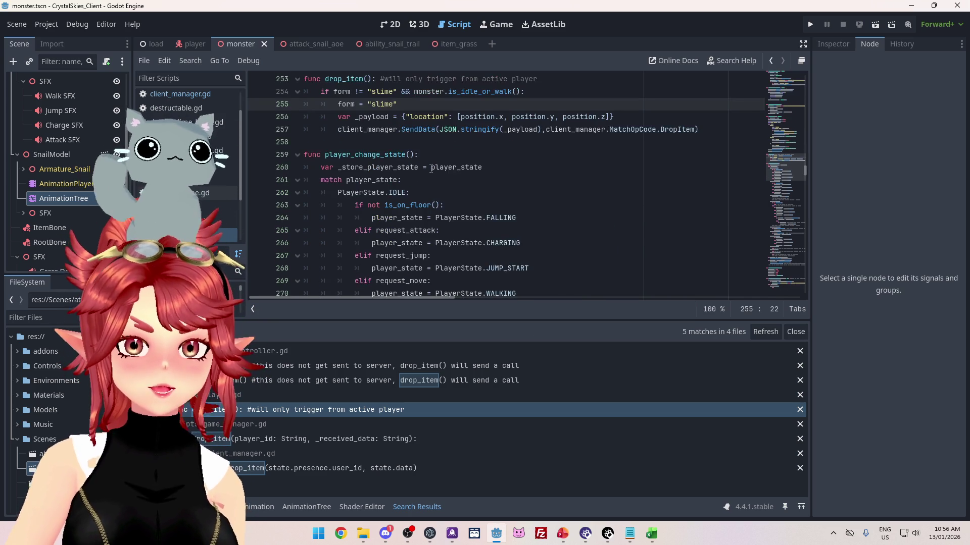
scroll(431, 168, up, 1)
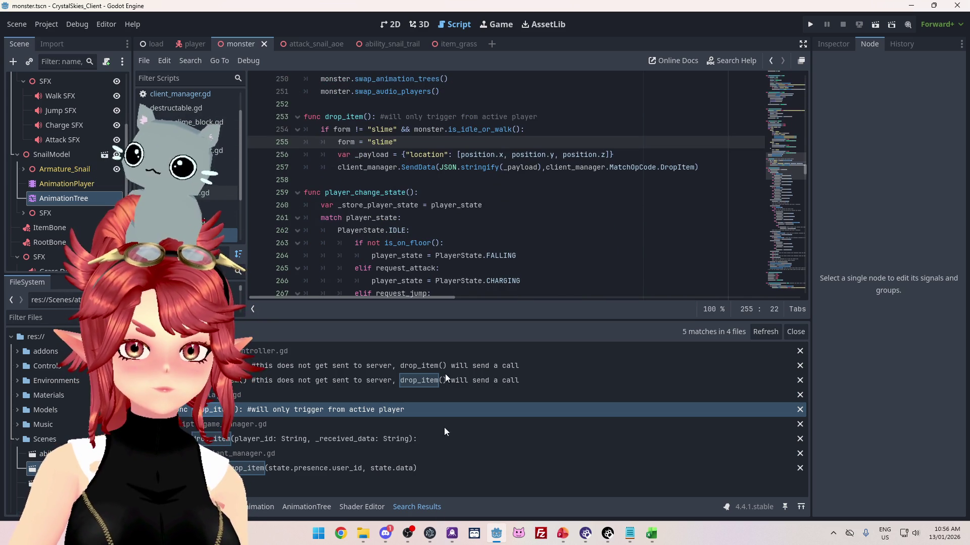
click(423, 466)
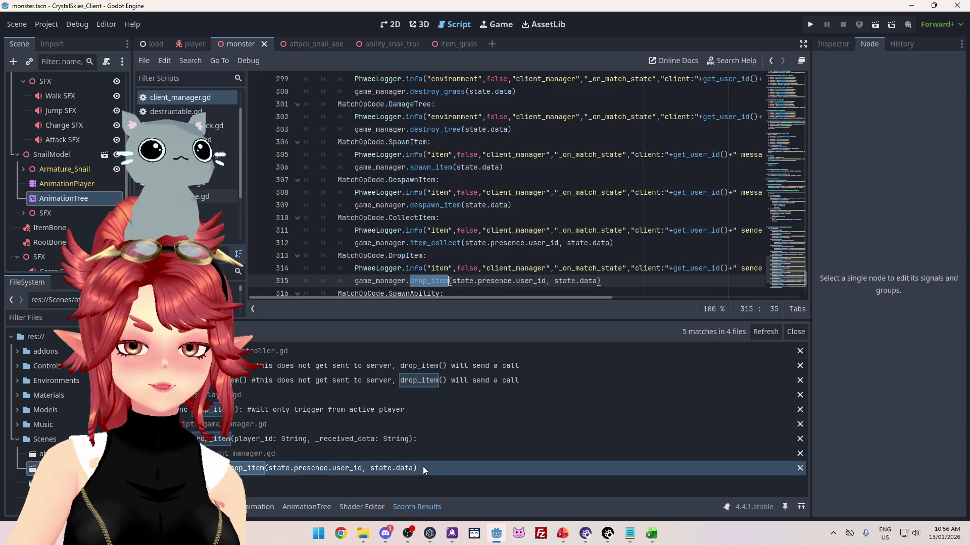
- Review game_manager.gd's drop_item handler, select its change_form("none") call, and return to line 253
ctrl+click(423, 280)
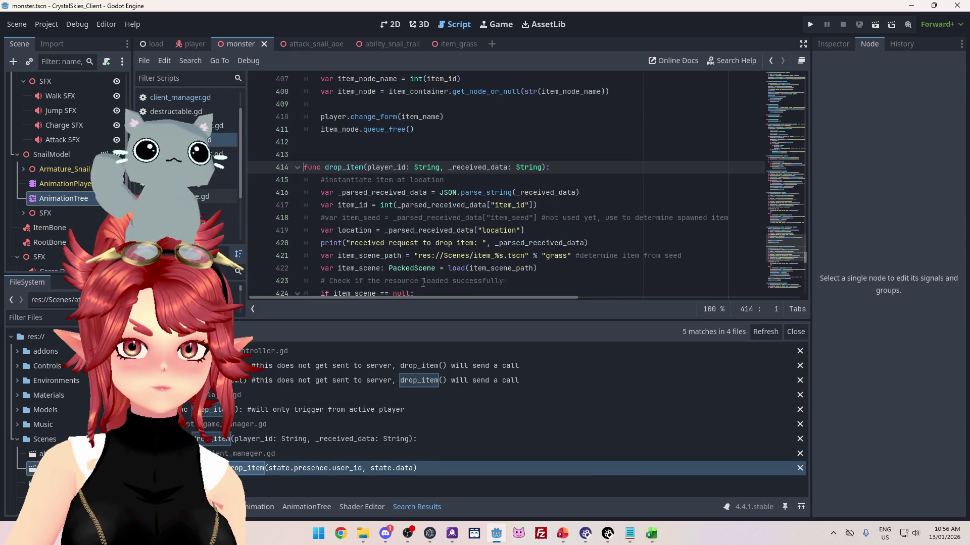
scroll(387, 192, down, 2)
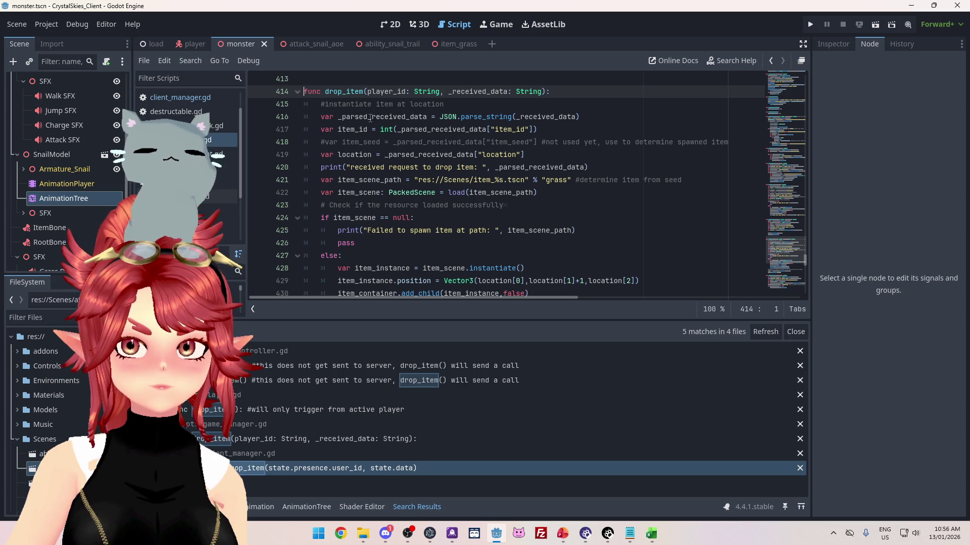
scroll(372, 121, down, 1)
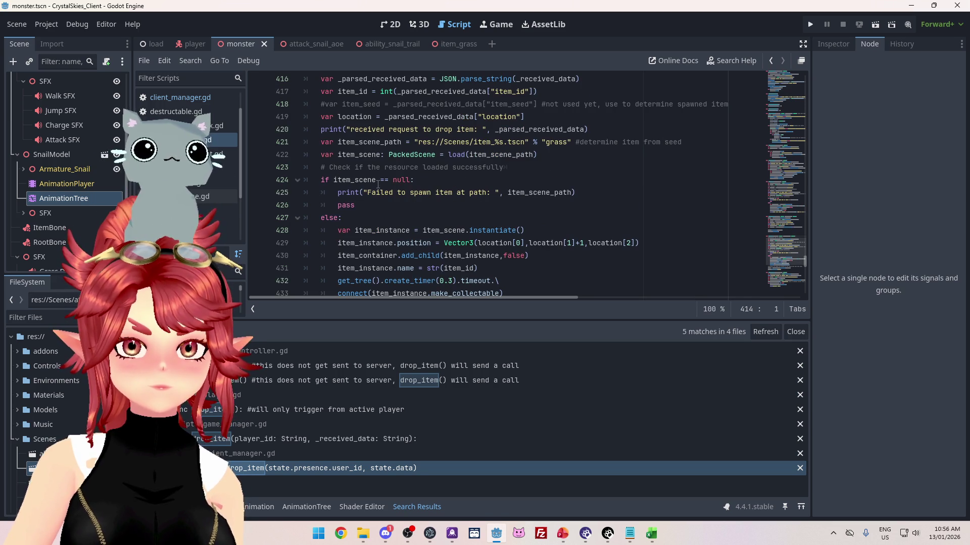
scroll(378, 184, down, 2)
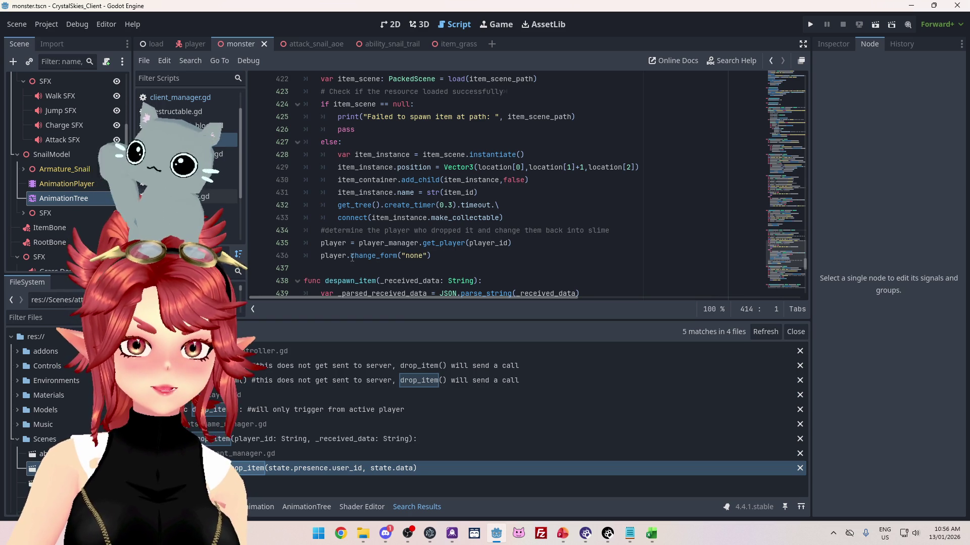
drag(351, 256, 441, 258)
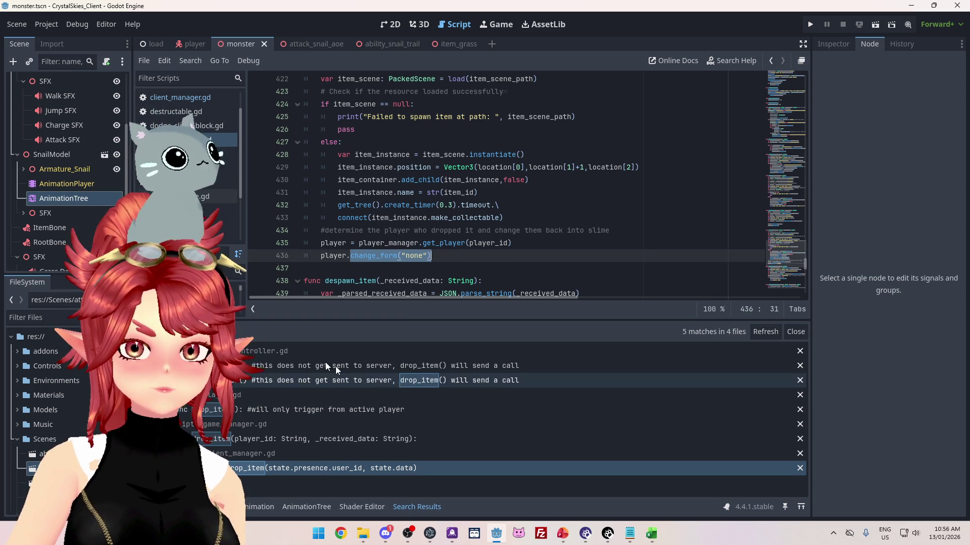
click(303, 410)
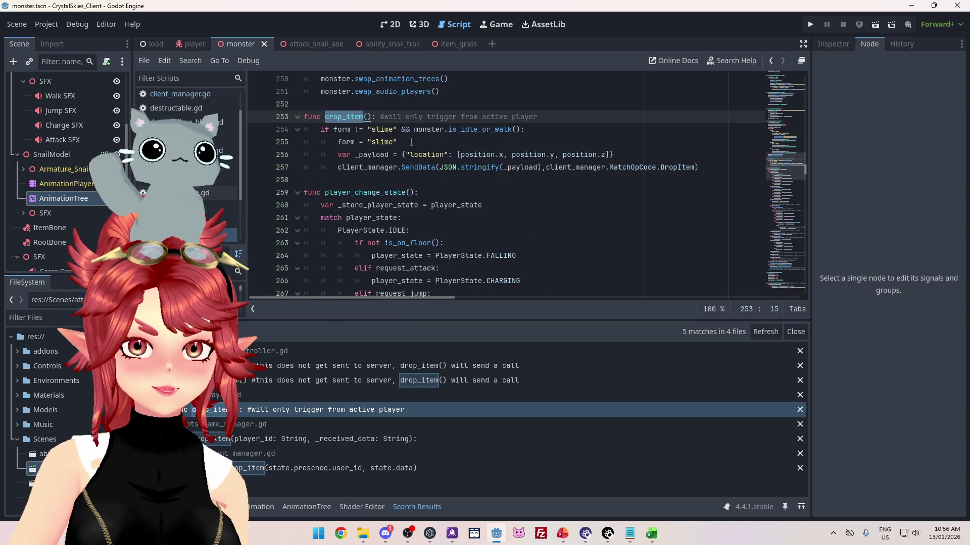
- Replace line 255's form = "slime" with change_form("none"), then show client_manager.gd's drop_item call
drag(404, 142, 337, 142)
text(cha)
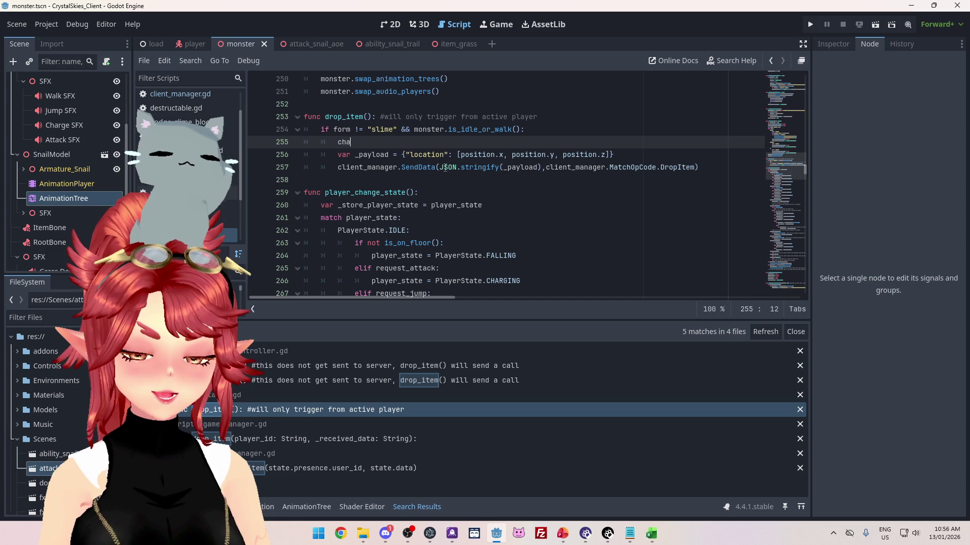
text(nge_form)
key(Return)
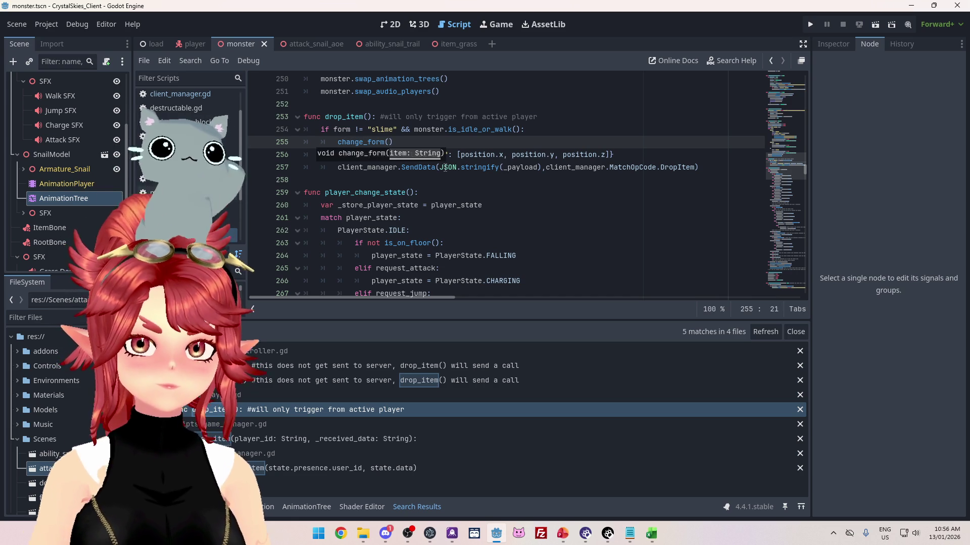
click(500, 205)
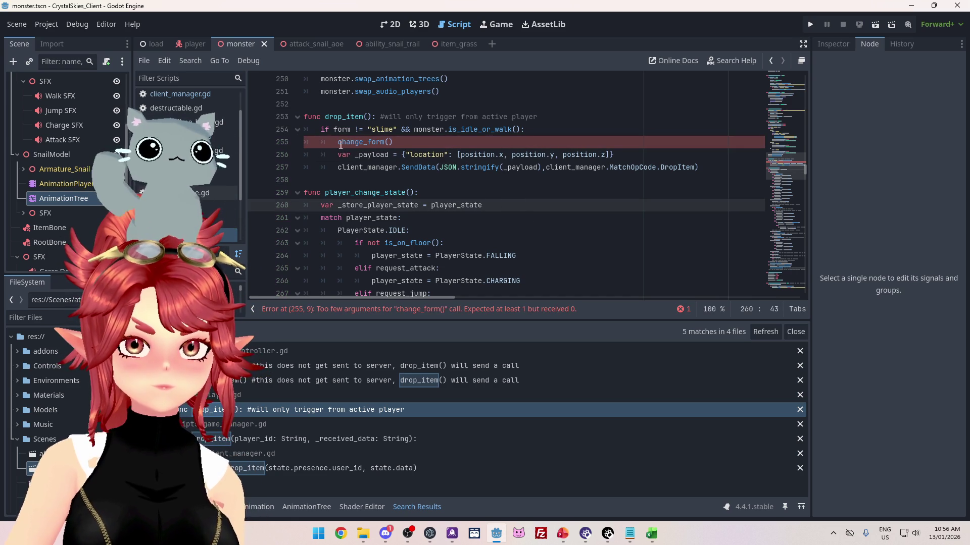
click(338, 143)
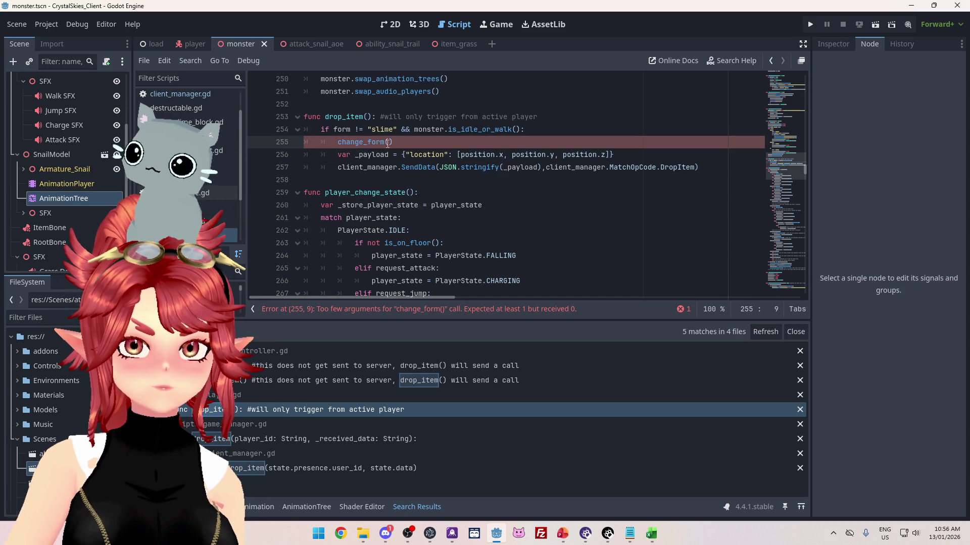
text("none)
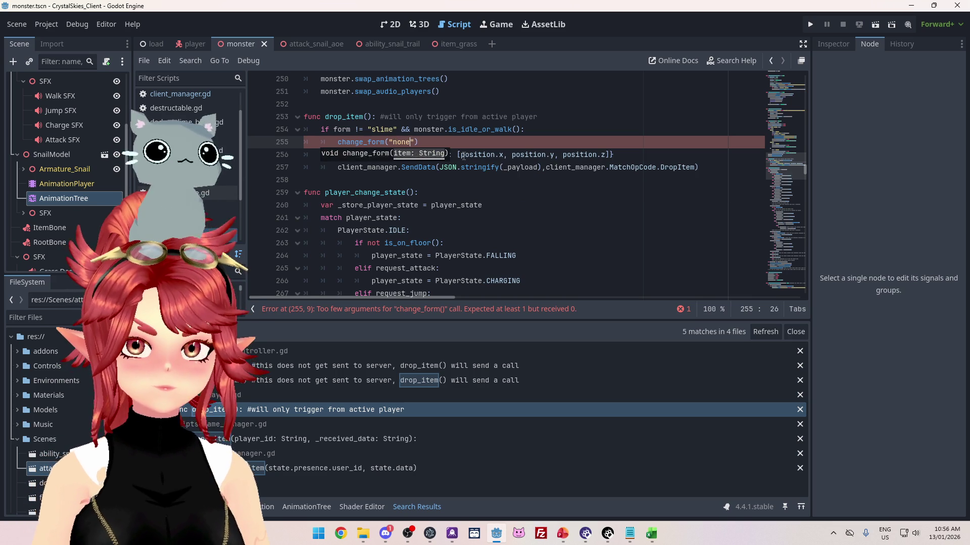
click(546, 121)
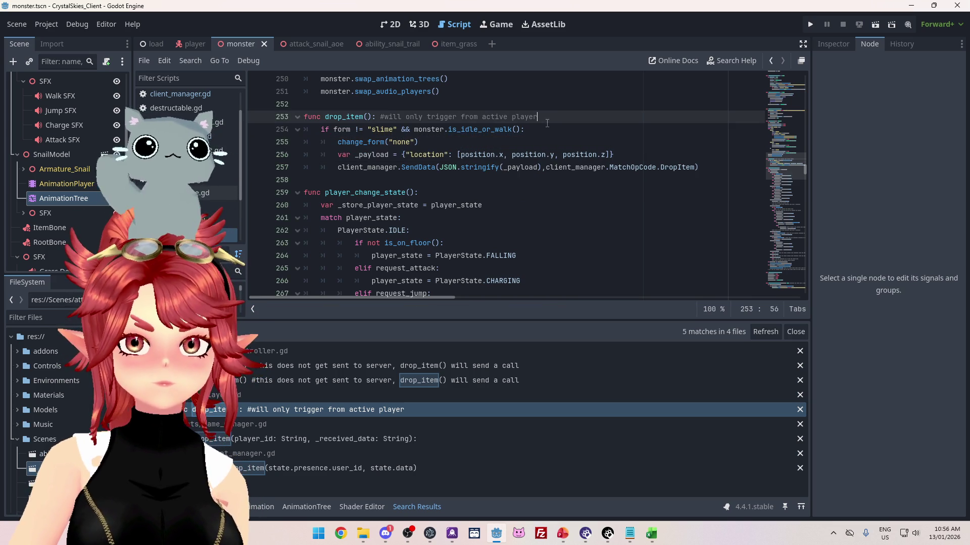
click(423, 142)
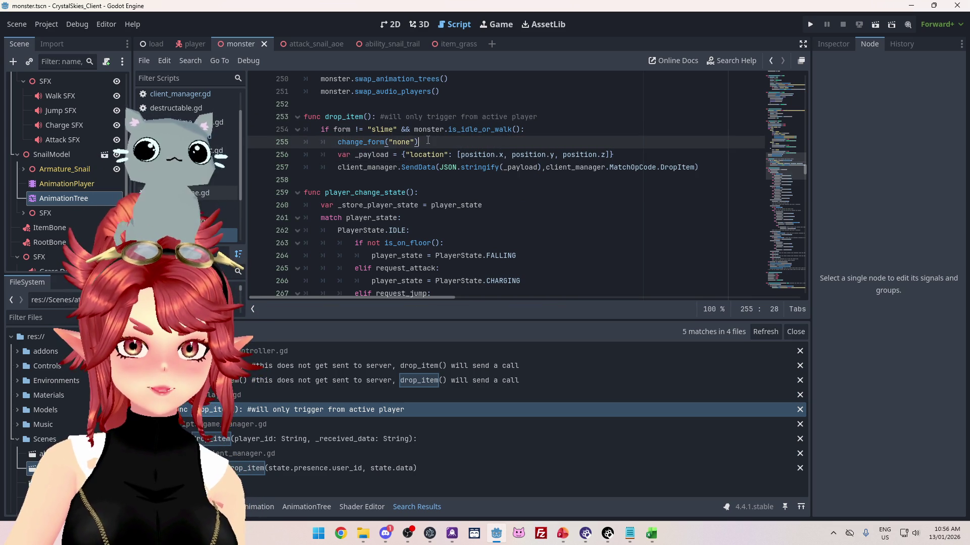
click(319, 468)
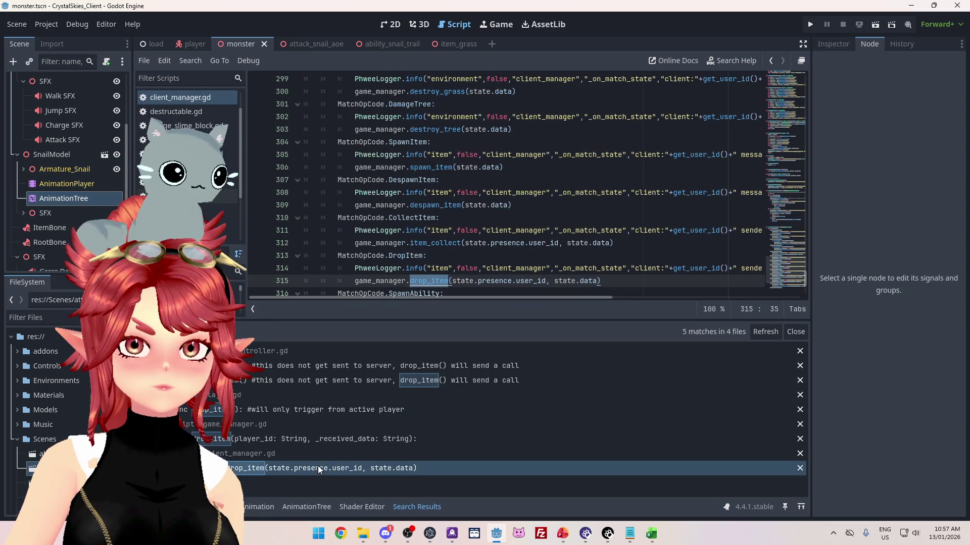
- Go to game_manager.gd's drop_item handler and place the caret before player.change_form on line 436
click(359, 382)
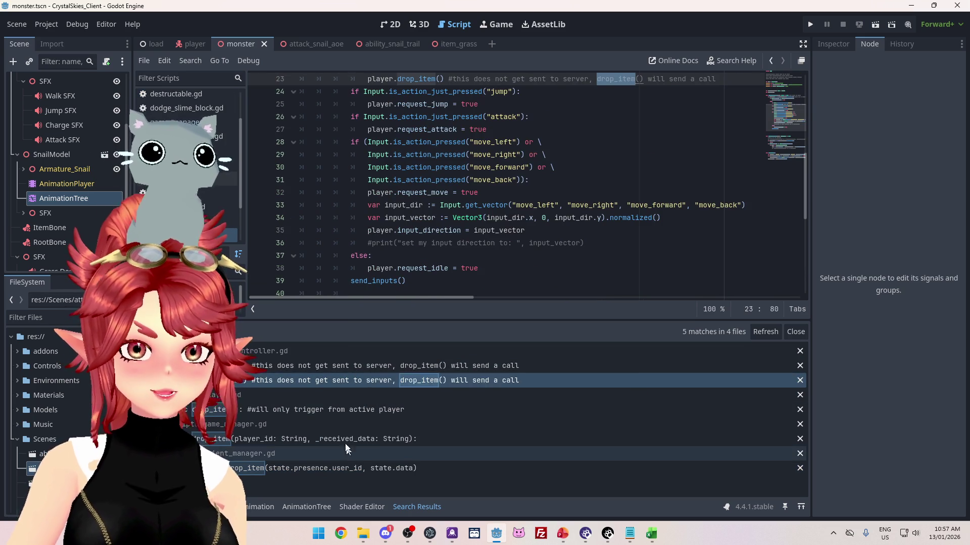
click(344, 439)
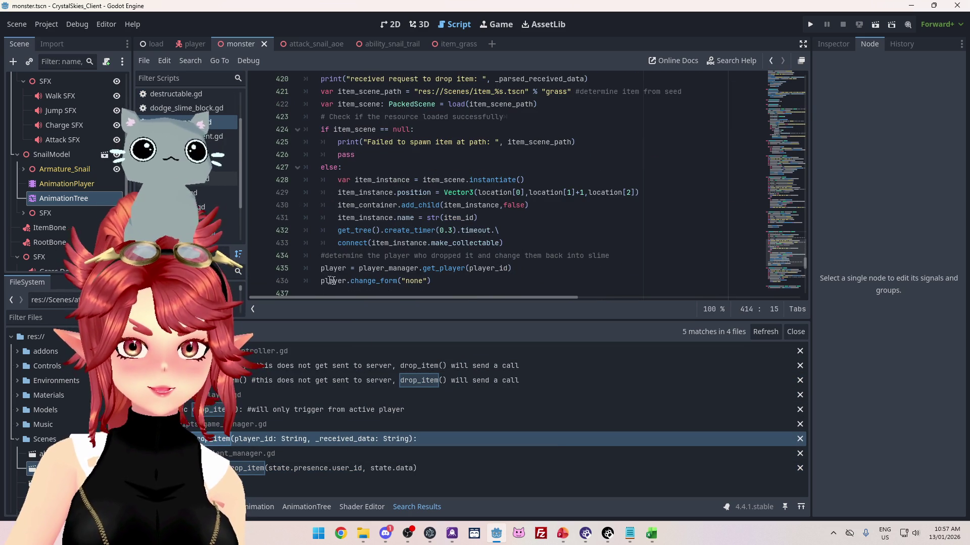
scroll(341, 202, up, 3)
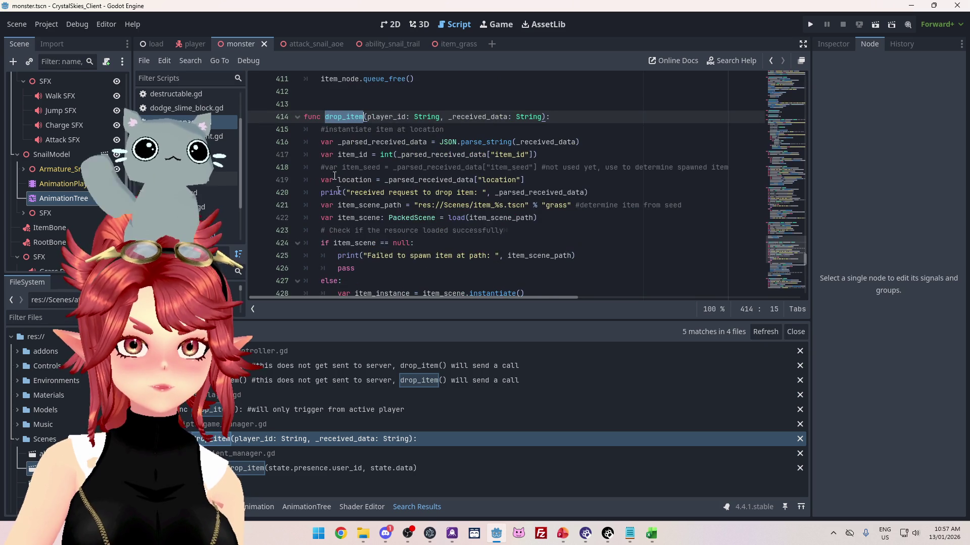
scroll(337, 241, down, 3)
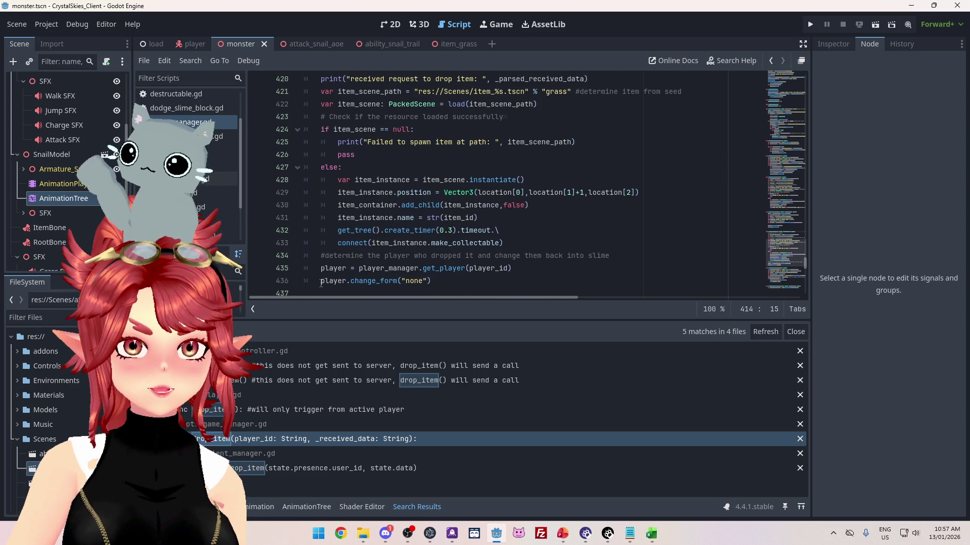
scroll(322, 243, up, 2)
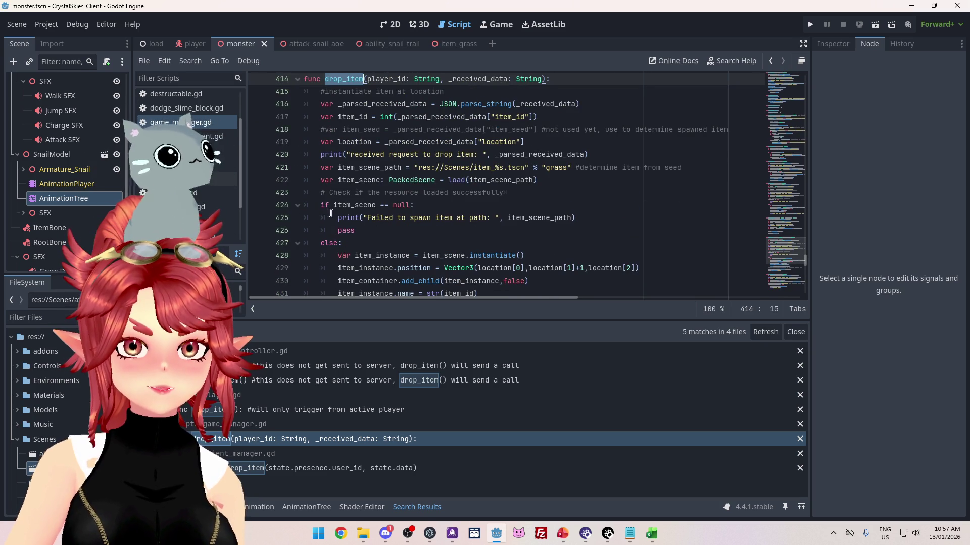
scroll(325, 245, down, 3)
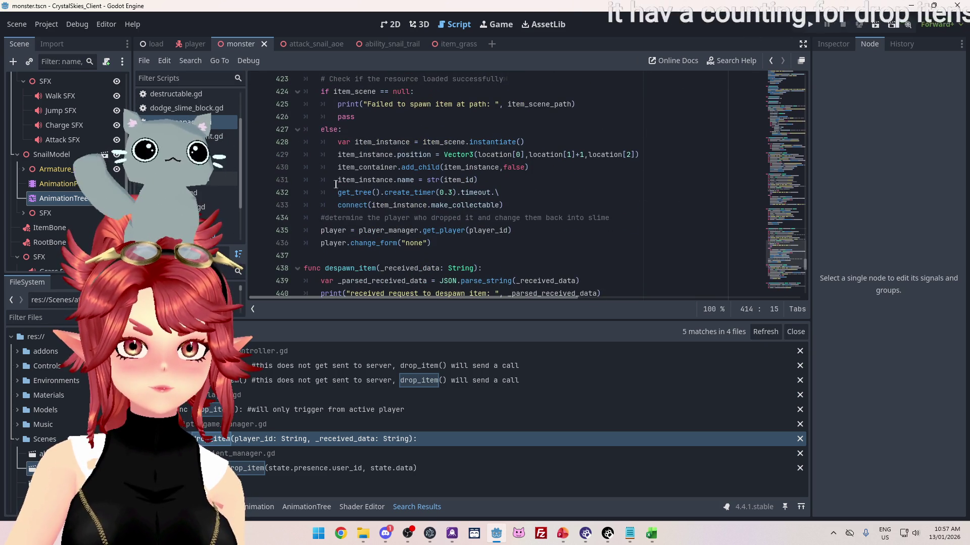
click(323, 243)
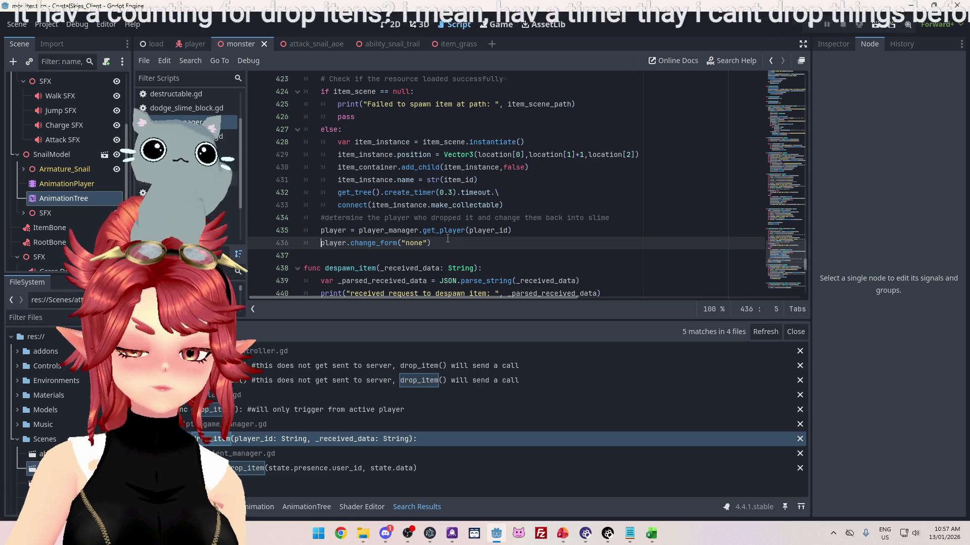
- Insert a line above player.change_form and start an if condition using player_id
key(Return)
key(Up)
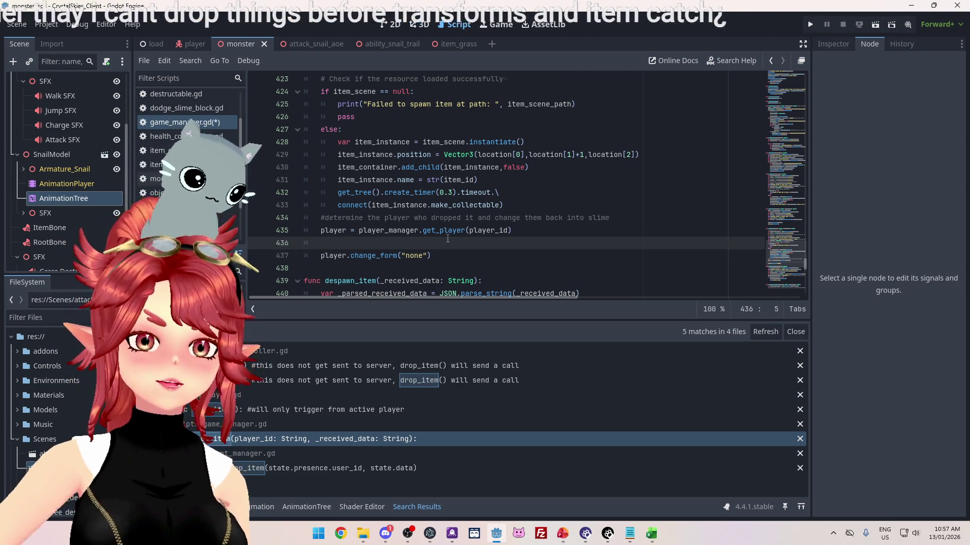
scroll(516, 243, up, 4)
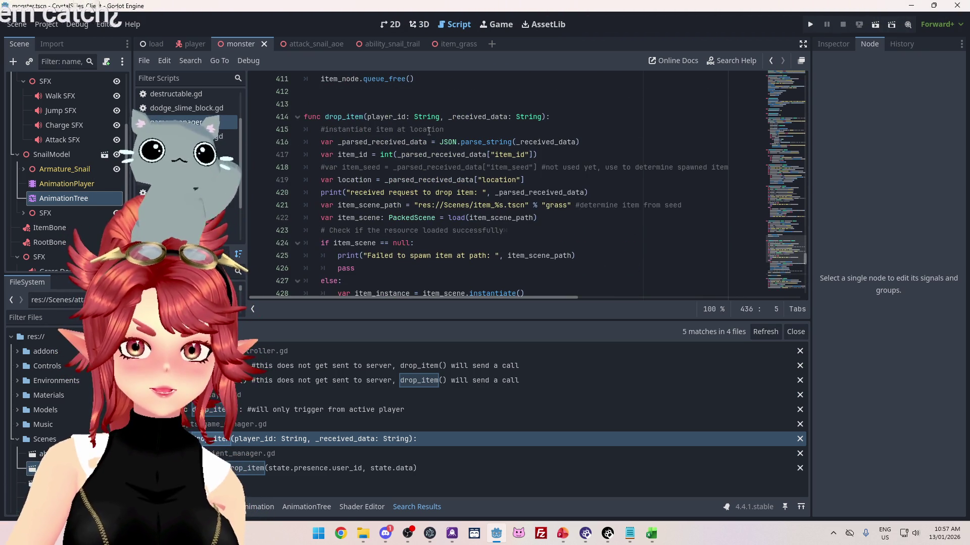
scroll(505, 182, down, 5)
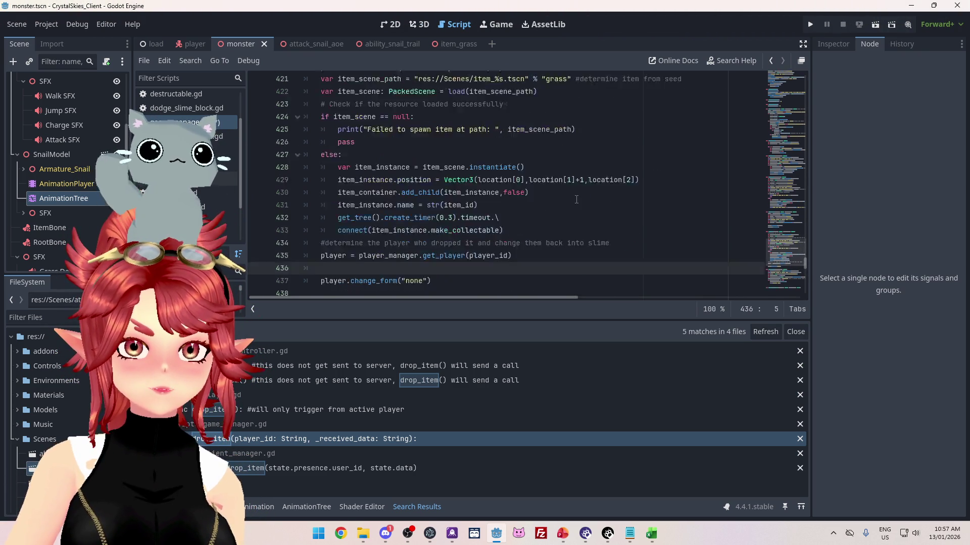
text(if play)
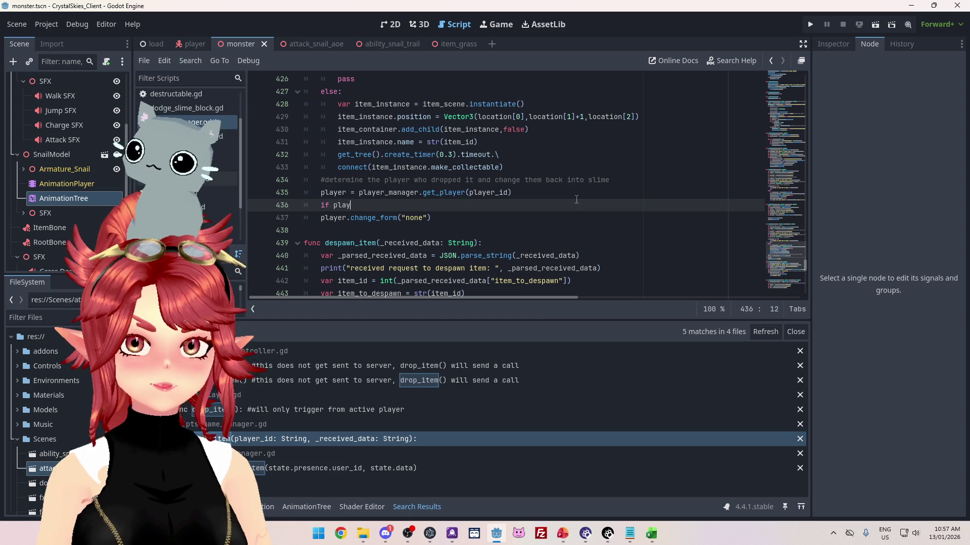
scroll(573, 199, up, 5)
scroll(569, 198, down, 4)
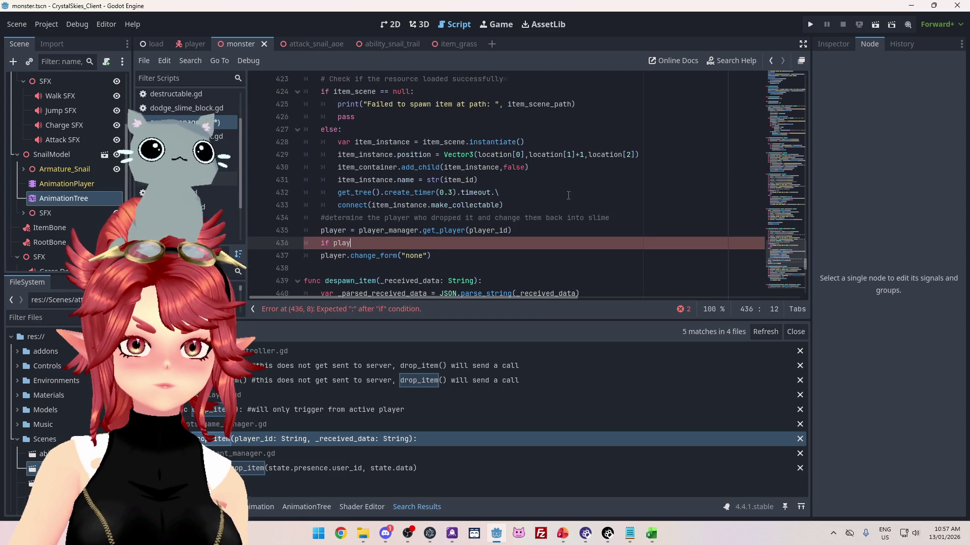
scroll(566, 192, up, 4)
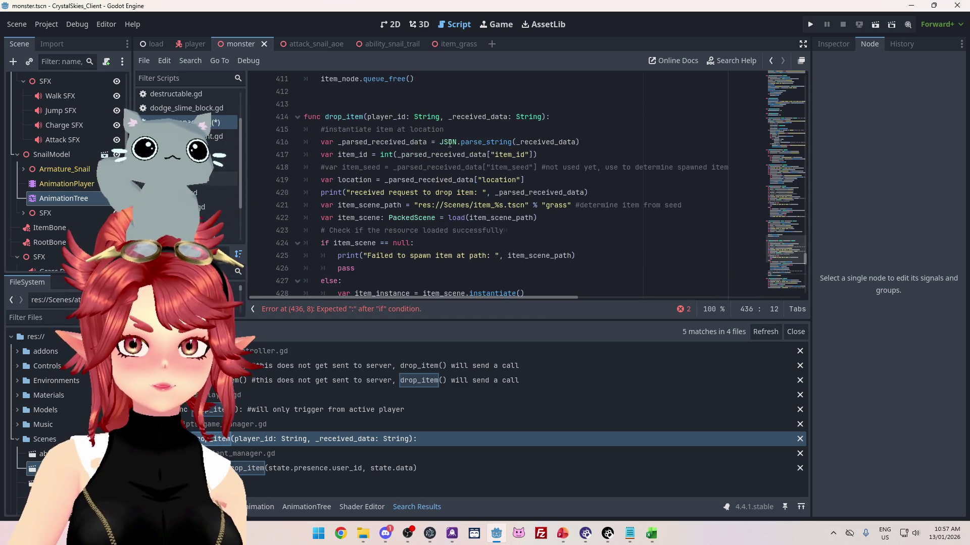
scroll(535, 177, down, 4)
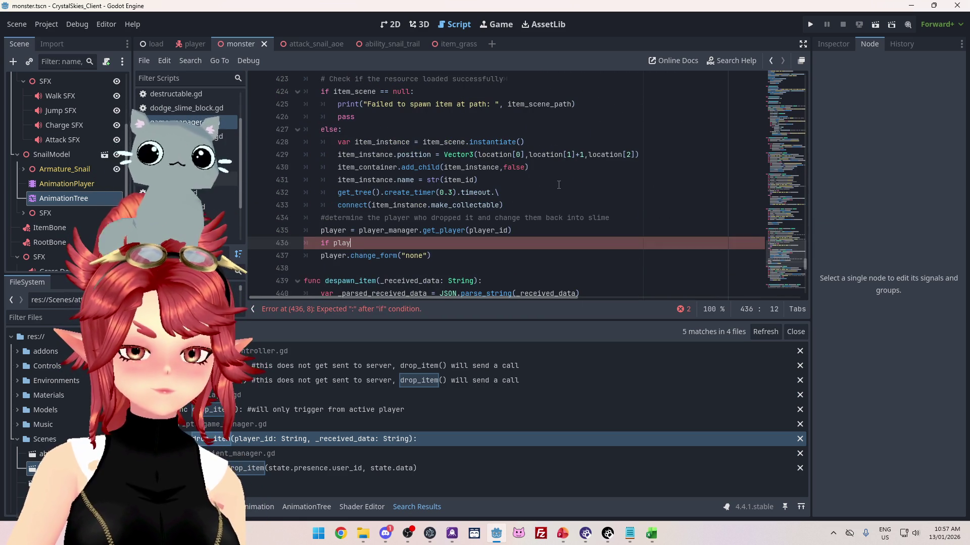
text(er.)
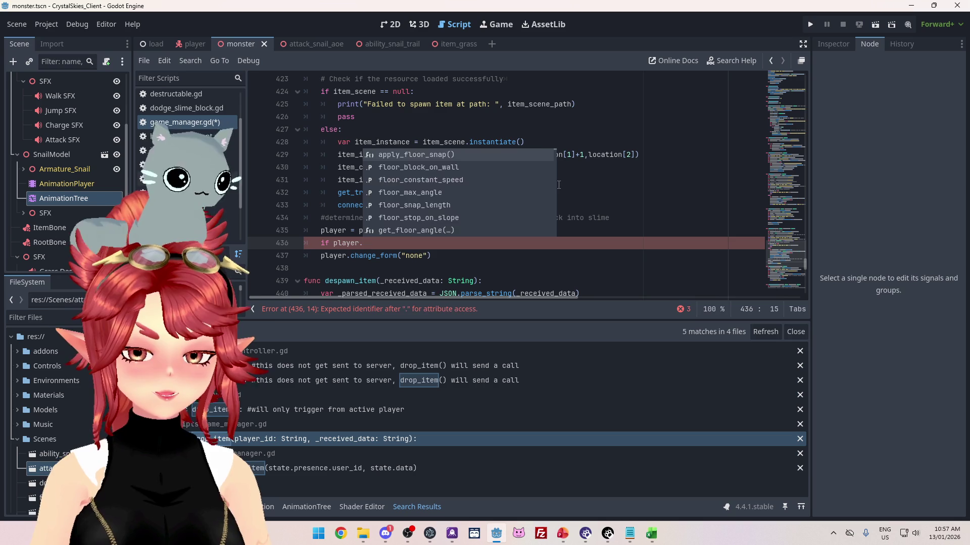
text(name = play)
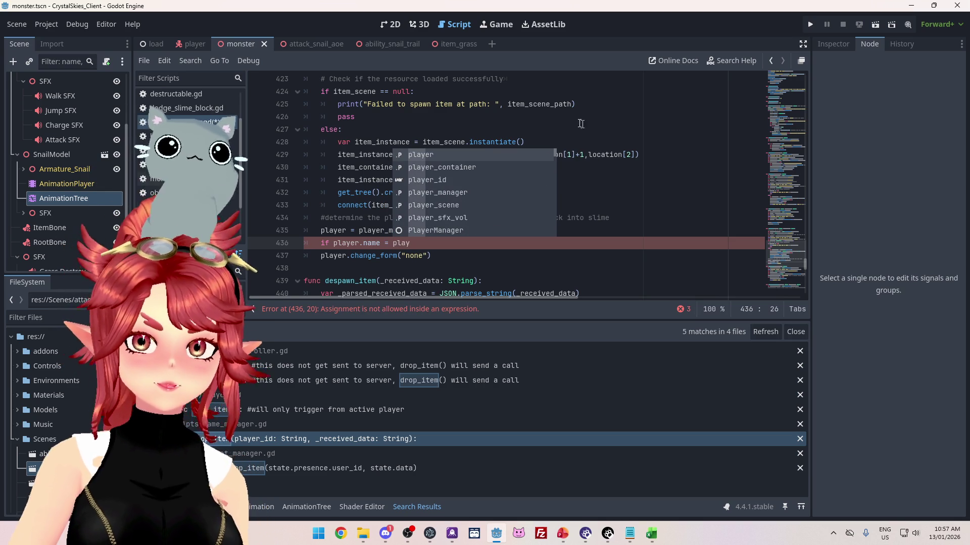
click(487, 180)
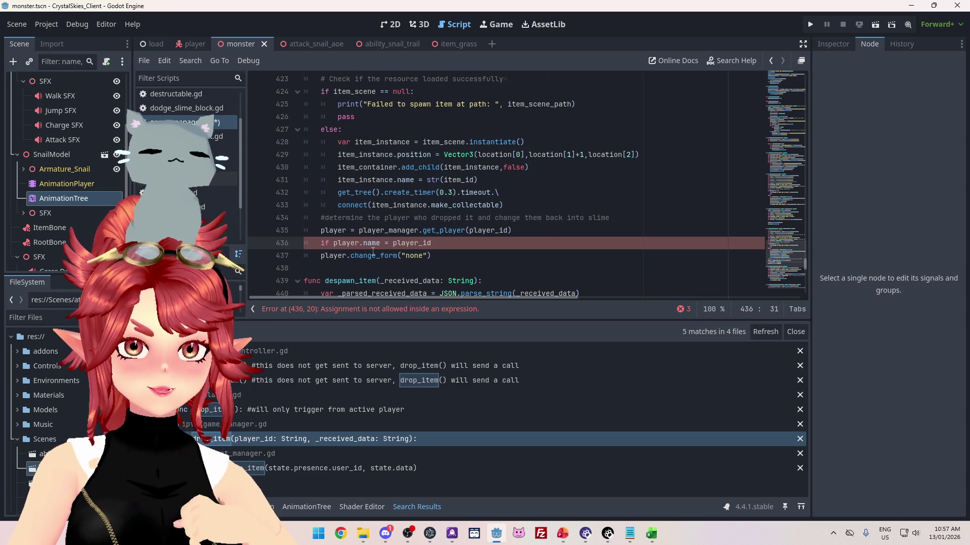
scroll(373, 251, up, 3)
scroll(374, 248, down, 3)
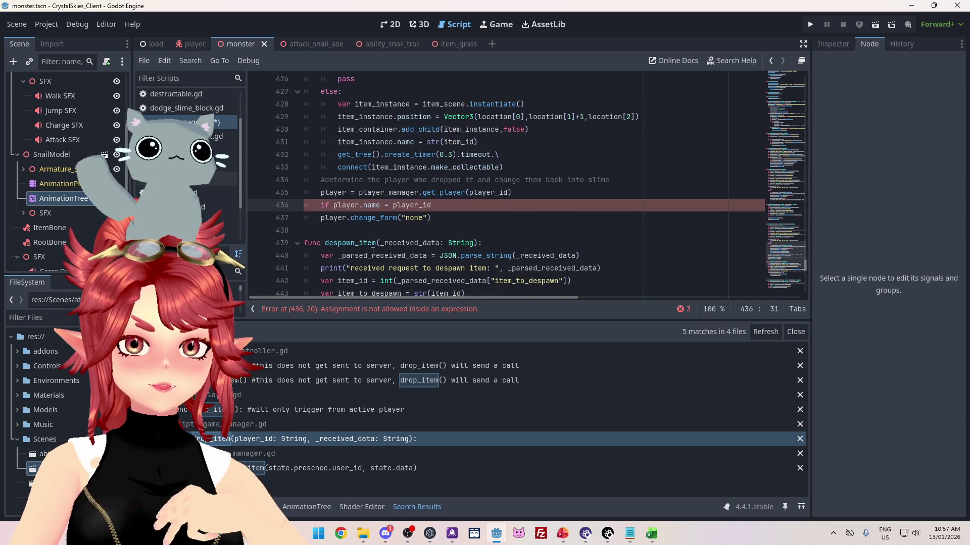
scroll(404, 192, up, 1)
scroll(411, 170, up, 2)
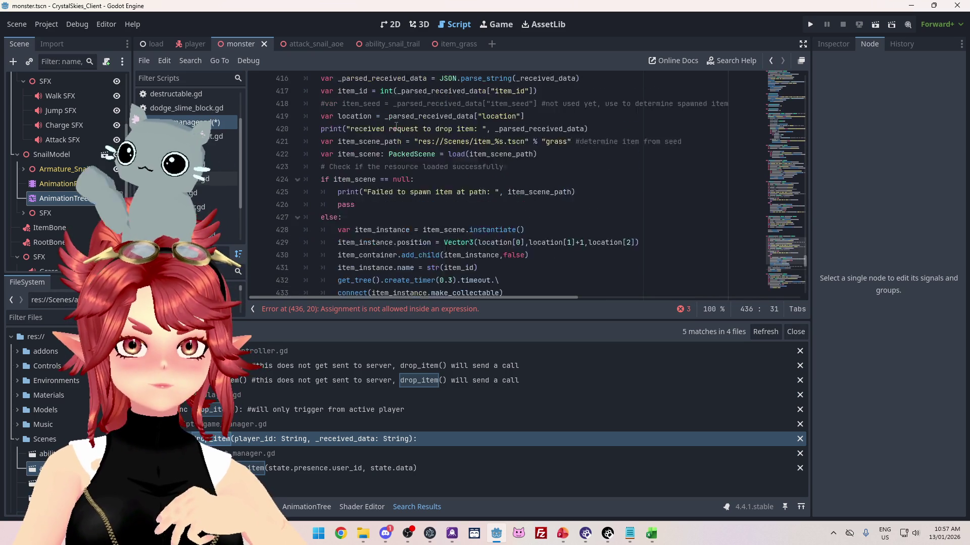
scroll(406, 192, down, 4)
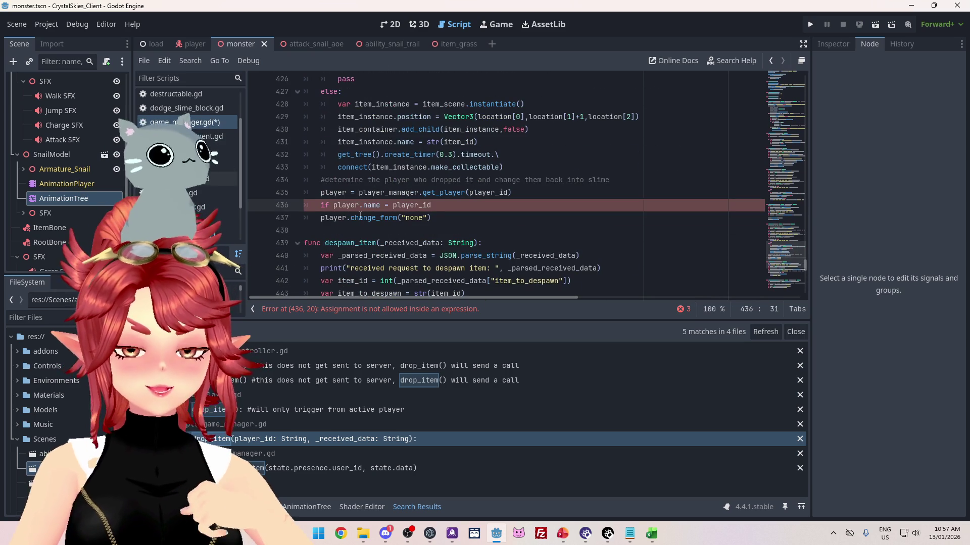
scroll(374, 215, up, 6)
scroll(372, 213, down, 3)
scroll(373, 213, down, 2)
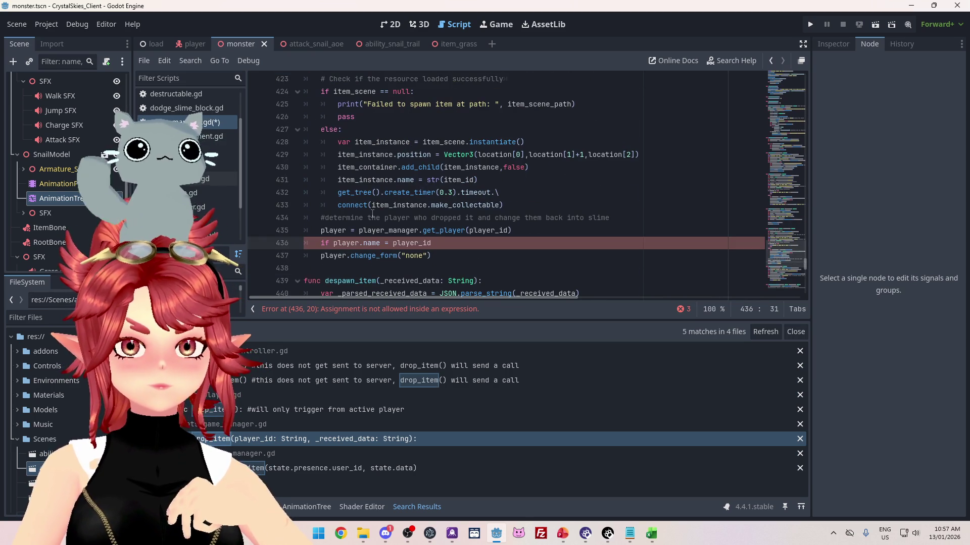
- Make the condition compare player_id with client_manager.get_user_id()
click(335, 243)
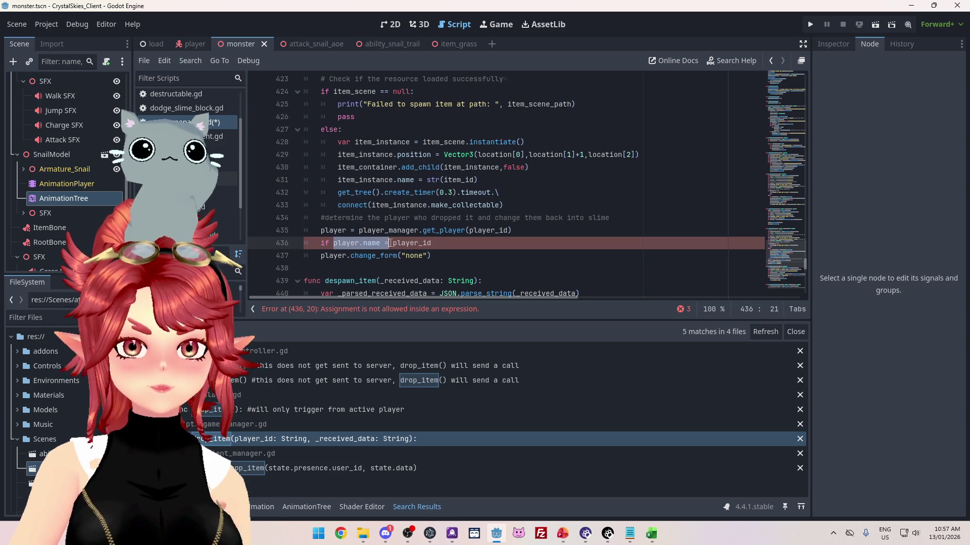
scroll(414, 181, up, 5)
text(player_id=)
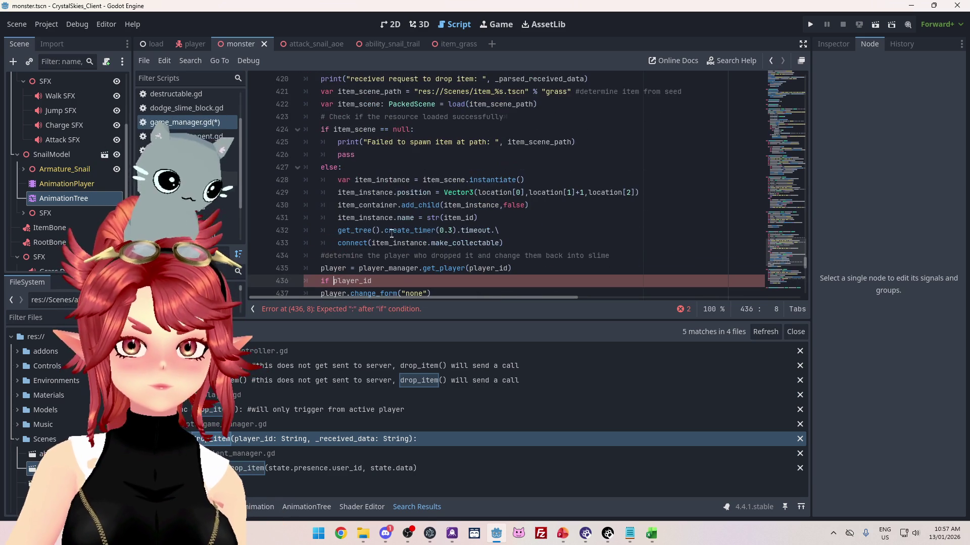
key(BackSpace)
key(BackSpace)
text(= client)
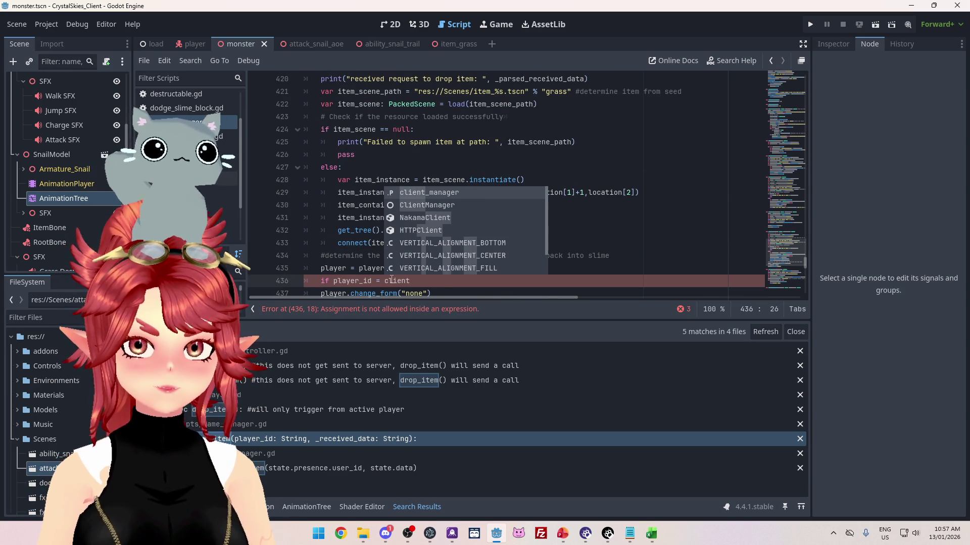
key(Return)
text(.)
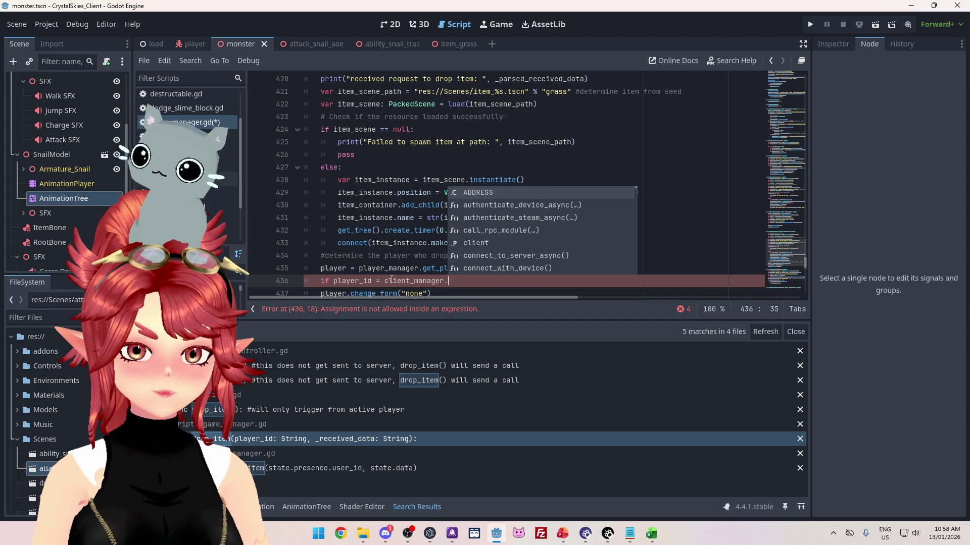
text(get)
click(517, 217)
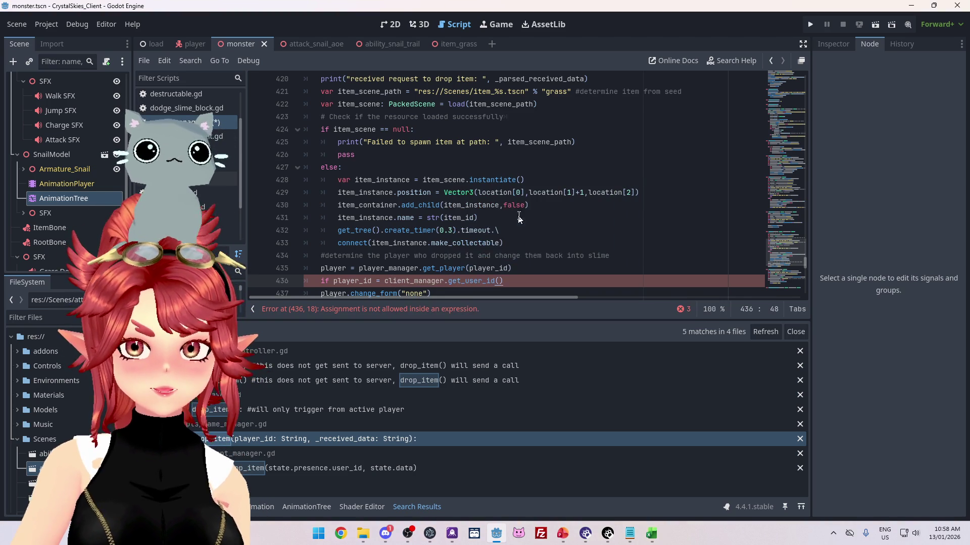
scroll(524, 253, down, 1)
- Change the comparison to !=, end the line with a colon, and indent change_form("none") under it
click(380, 243)
text(=)
click(518, 243)
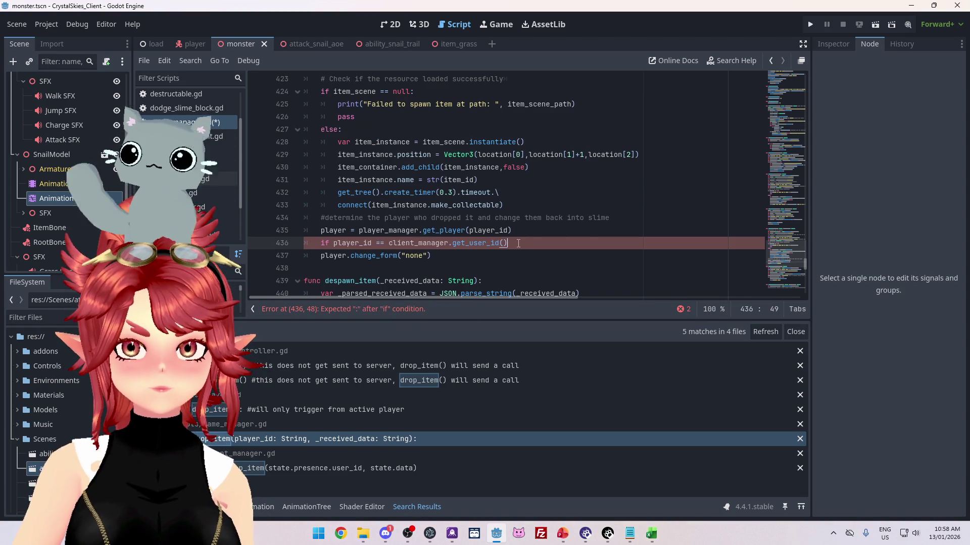
click(380, 242)
key(BackSpace)
text(!)
click(505, 243)
text(:)
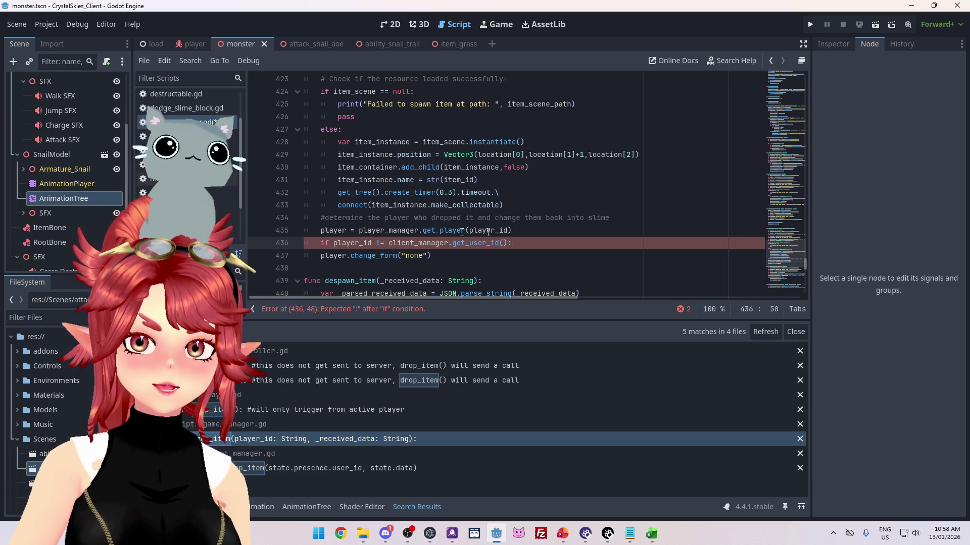
click(321, 256)
key(Tab)
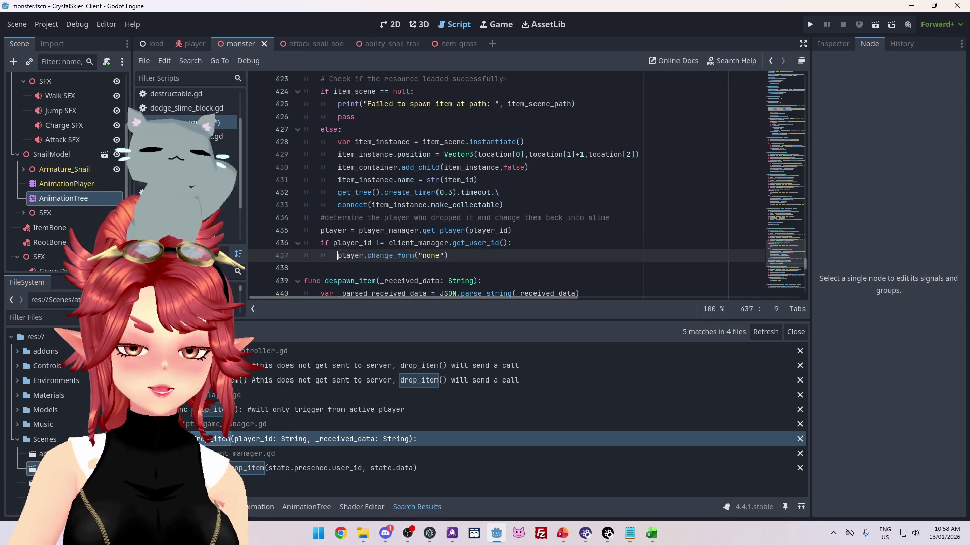
click(539, 217)
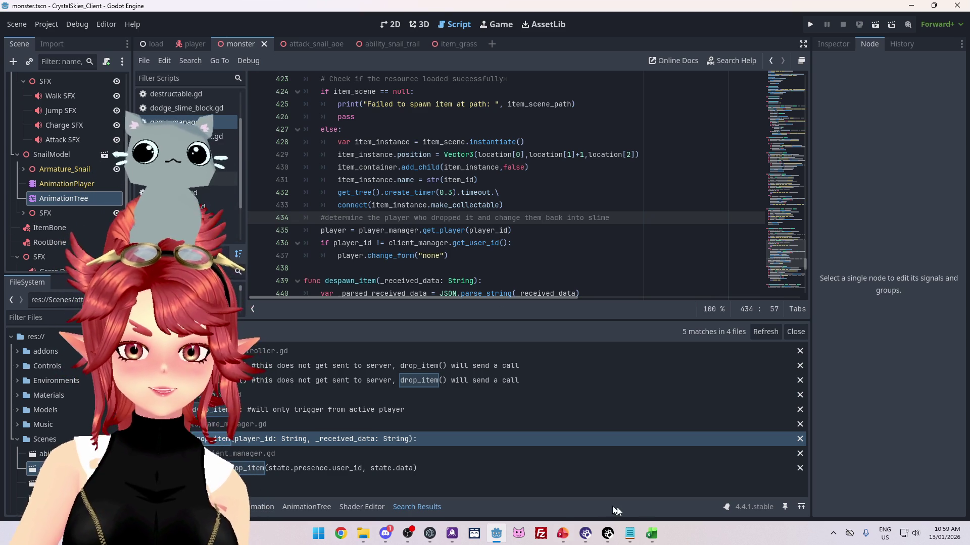
click(651, 533)
click(439, 196)
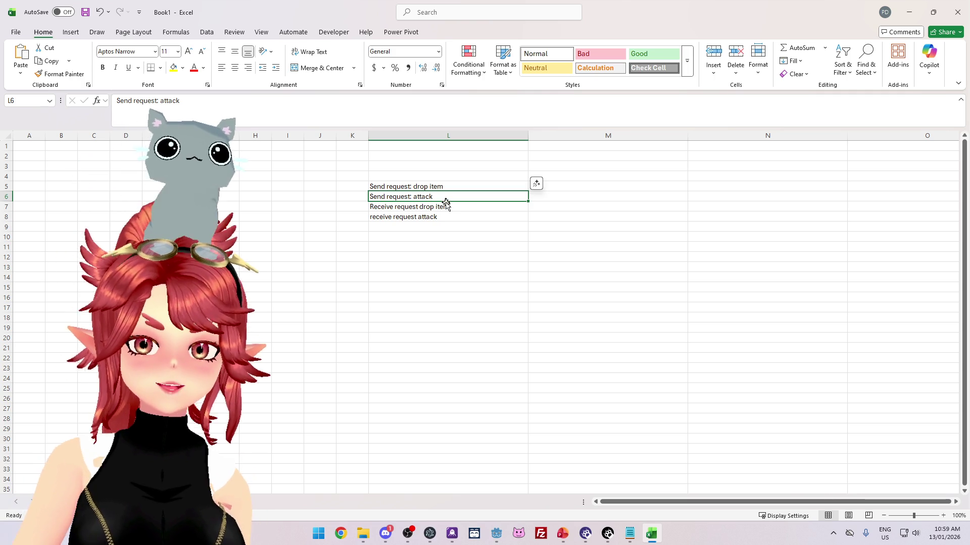
click(447, 206)
click(451, 216)
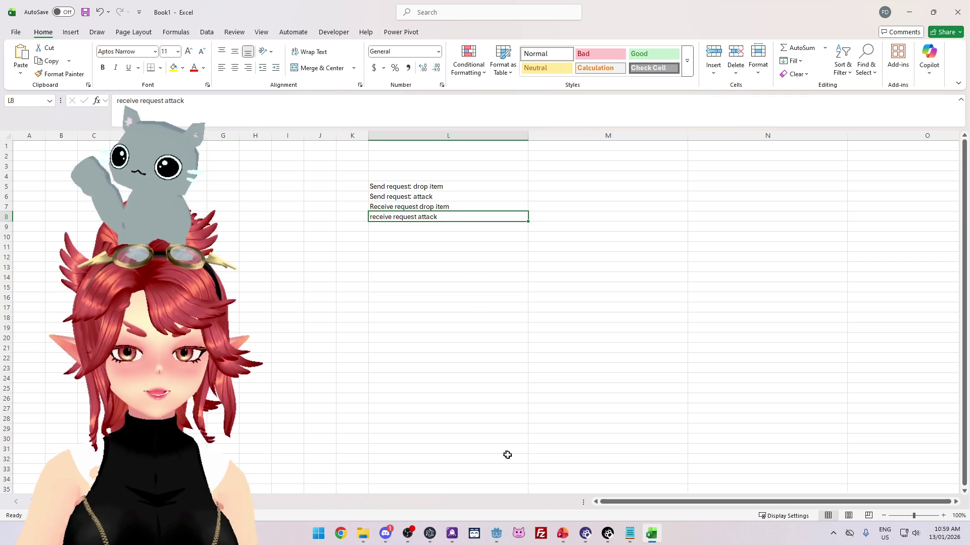
click(497, 534)
click(528, 179)
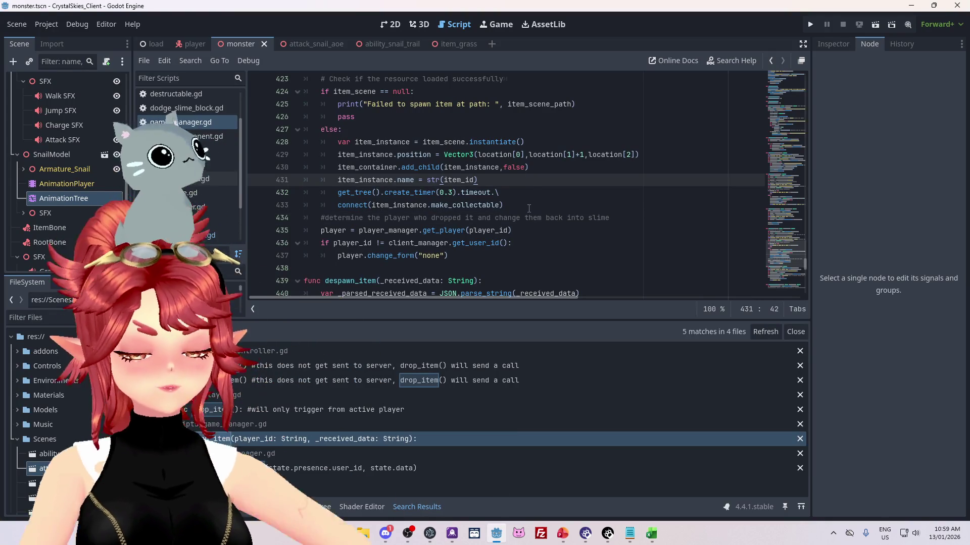
- Run the game and create a lobby named 'asdfsdfa' under a display name
click(811, 24)
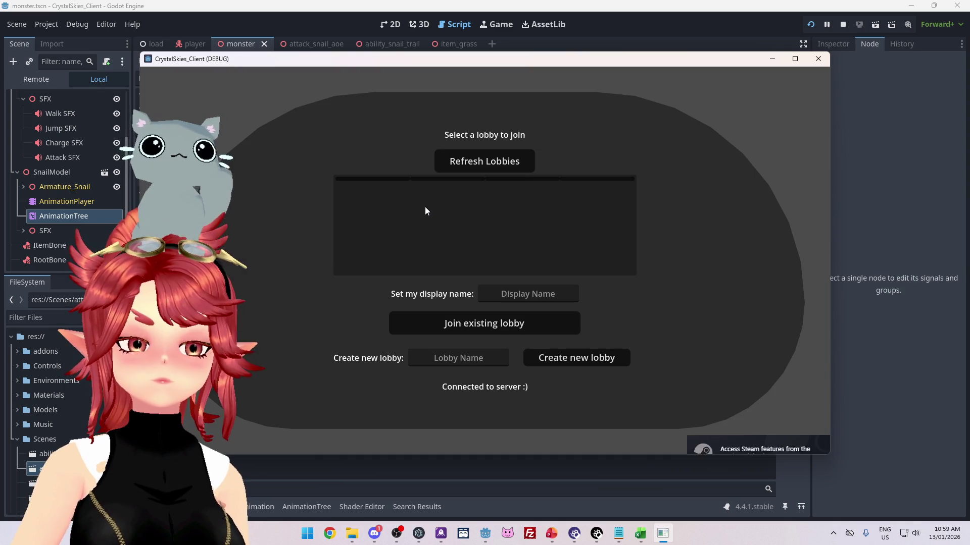
click(536, 293)
text(Phwee)
key(Tab)
key(Tab)
text(asdfsdfa)
key(Tab)
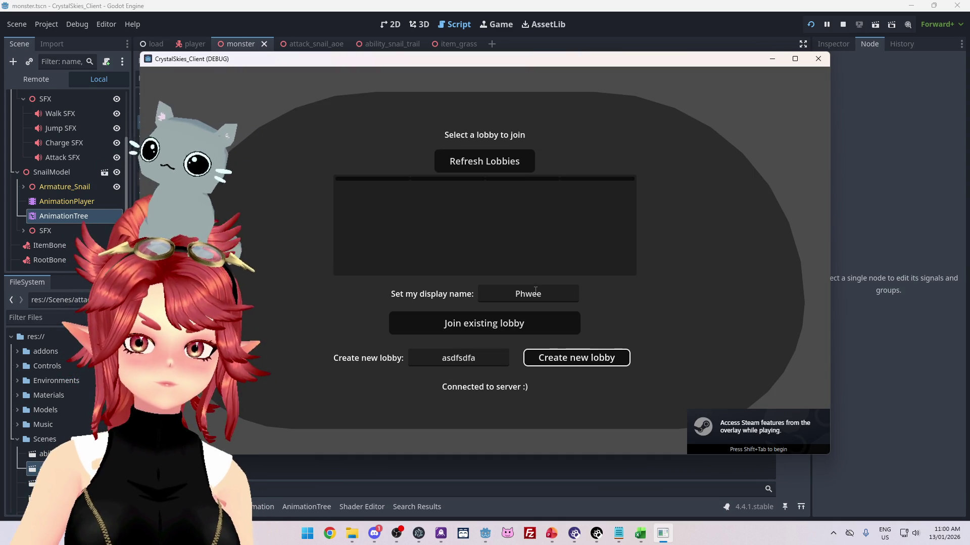
key(Return)
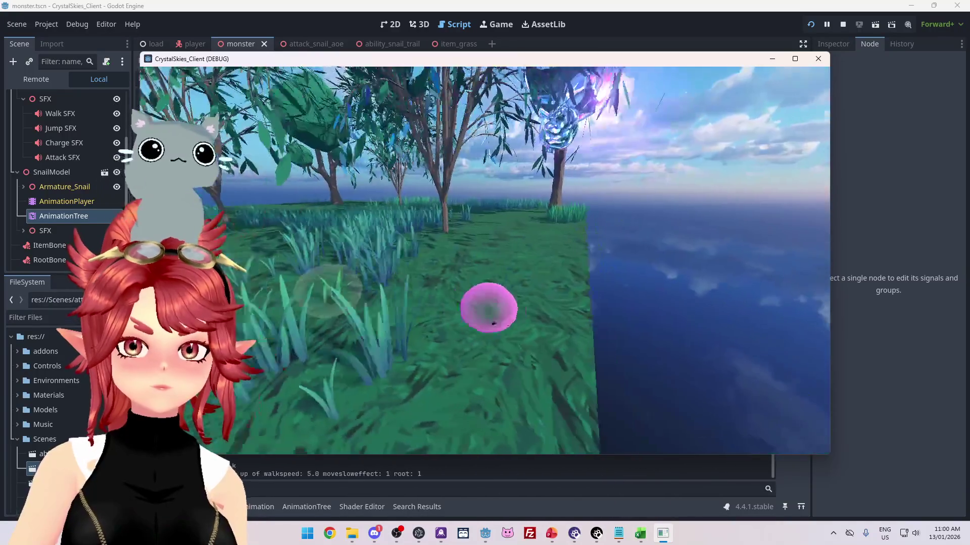
- Move the snail forward through the grass, then stop the running game
key(w)
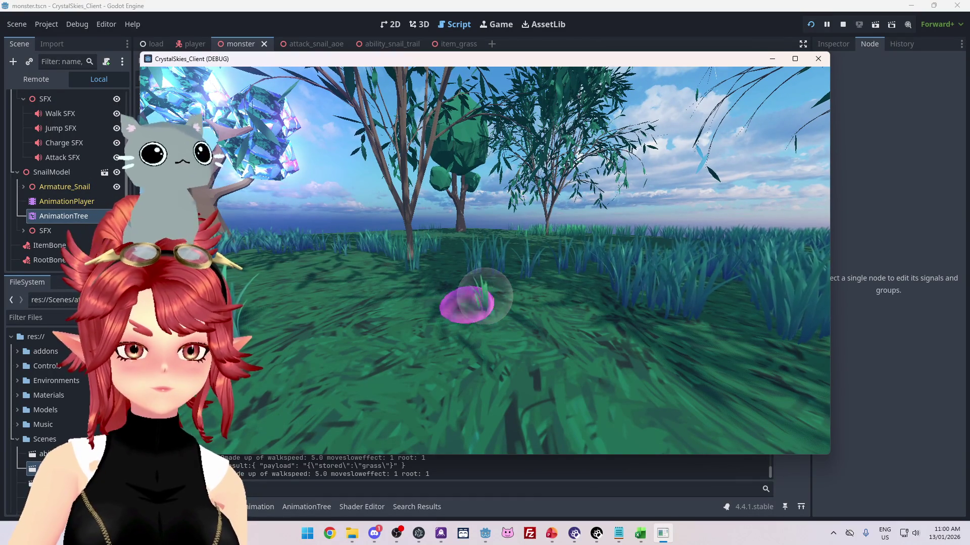
key(Escape)
click(842, 25)
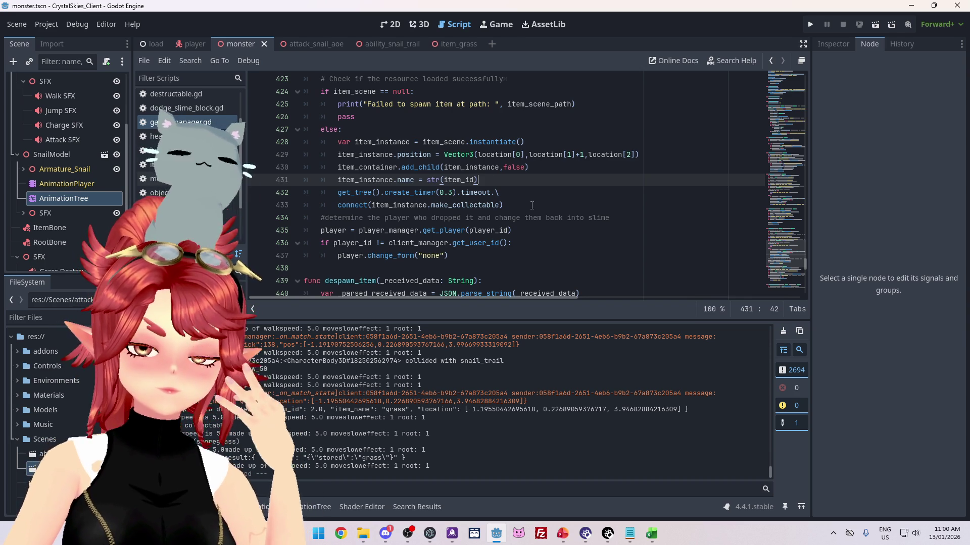
- Switch from the Excel to-do list back to the Godot editor and run the project again
scroll(532, 206, up, 2)
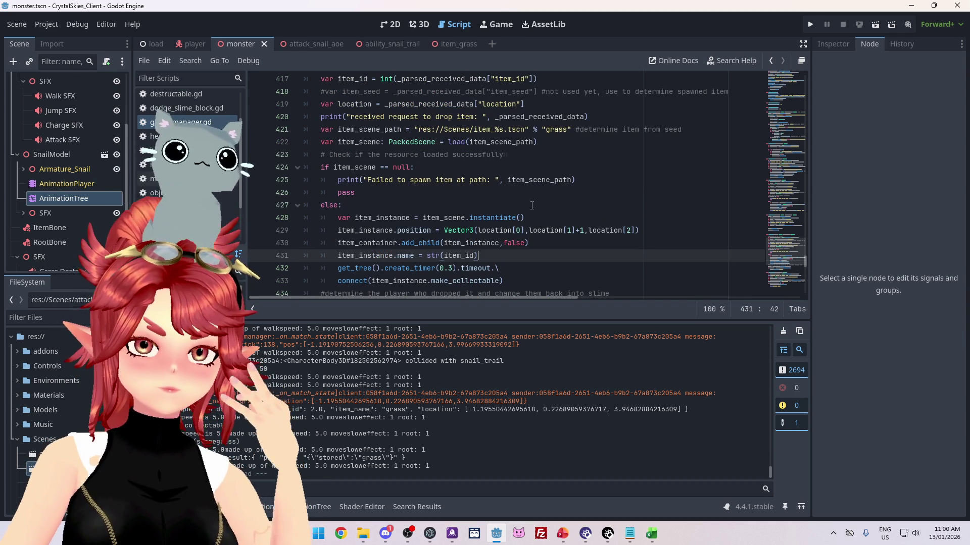
scroll(531, 205, up, 2)
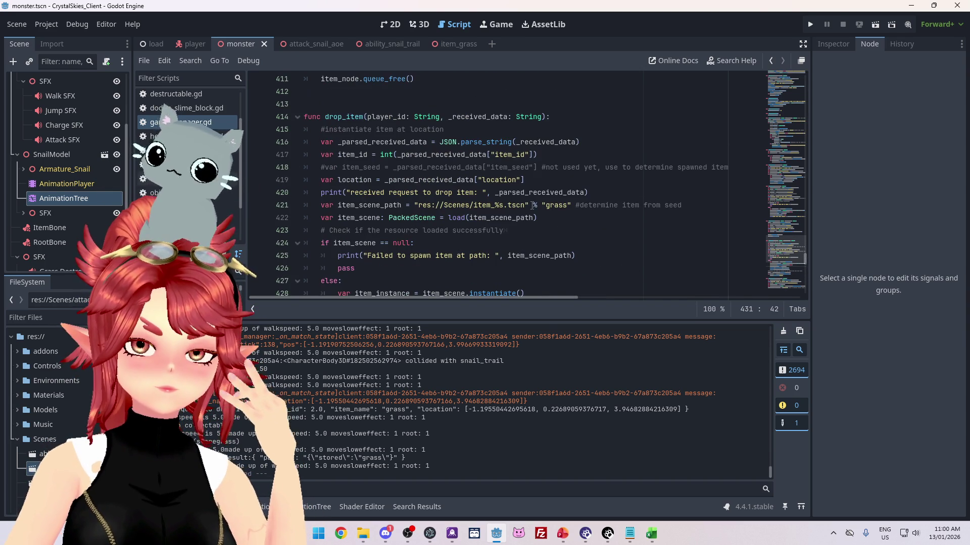
scroll(532, 205, down, 3)
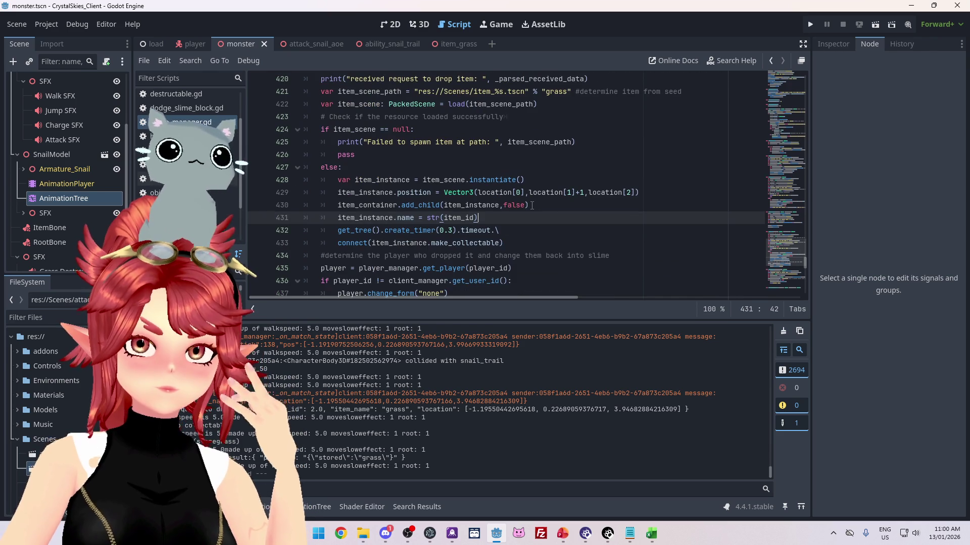
click(652, 534)
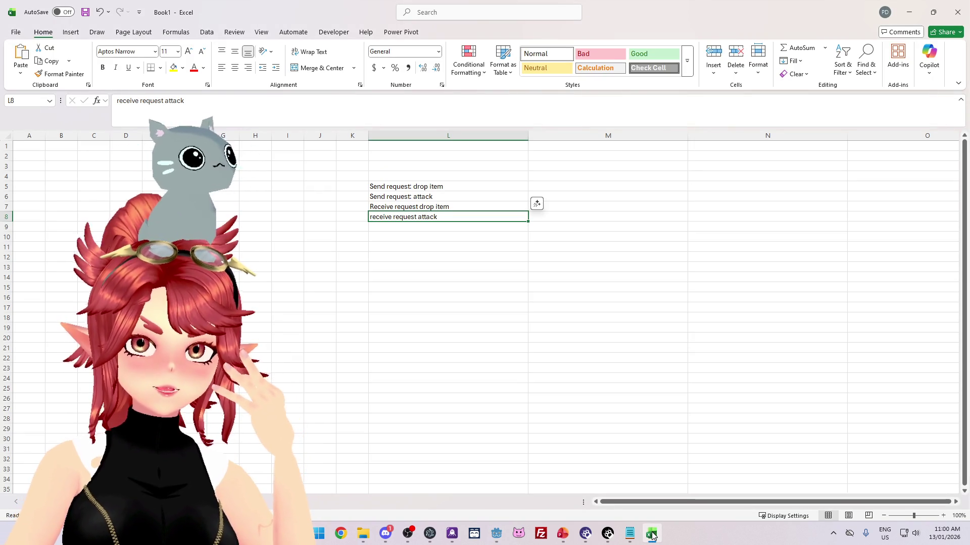
click(652, 534)
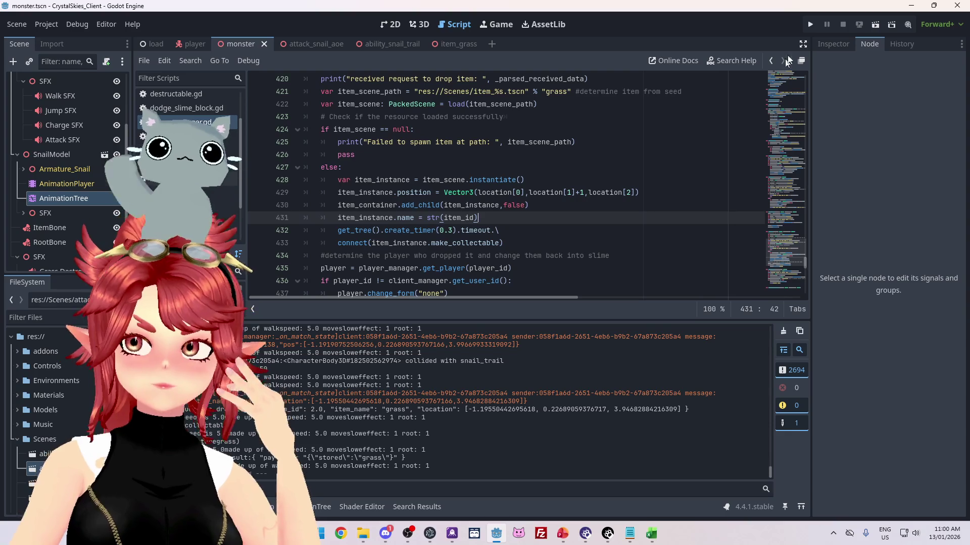
click(808, 25)
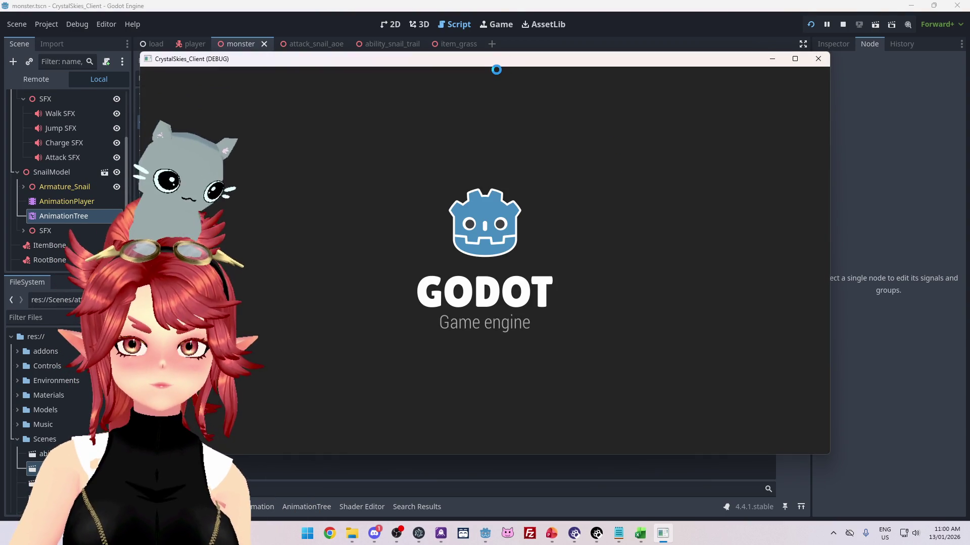
- Create a new lobby named 'ads' under a display name and return to the game window
click(545, 298)
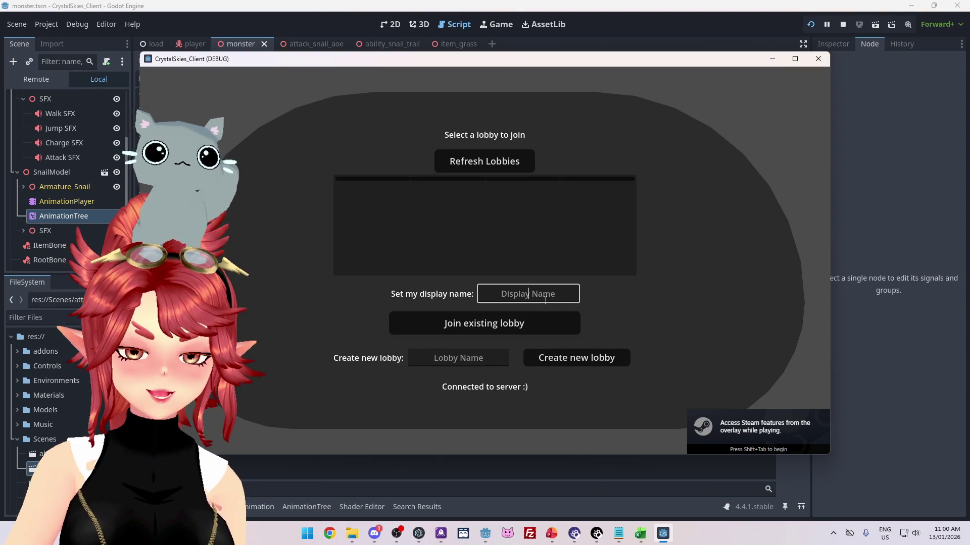
text(Phwee)
key(Tab)
key(Tab)
text(ads)
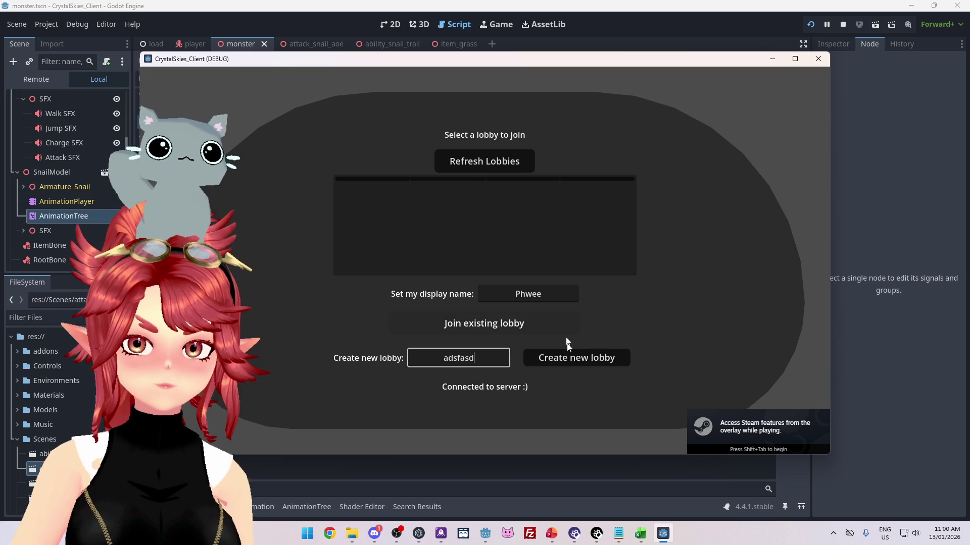
click(573, 355)
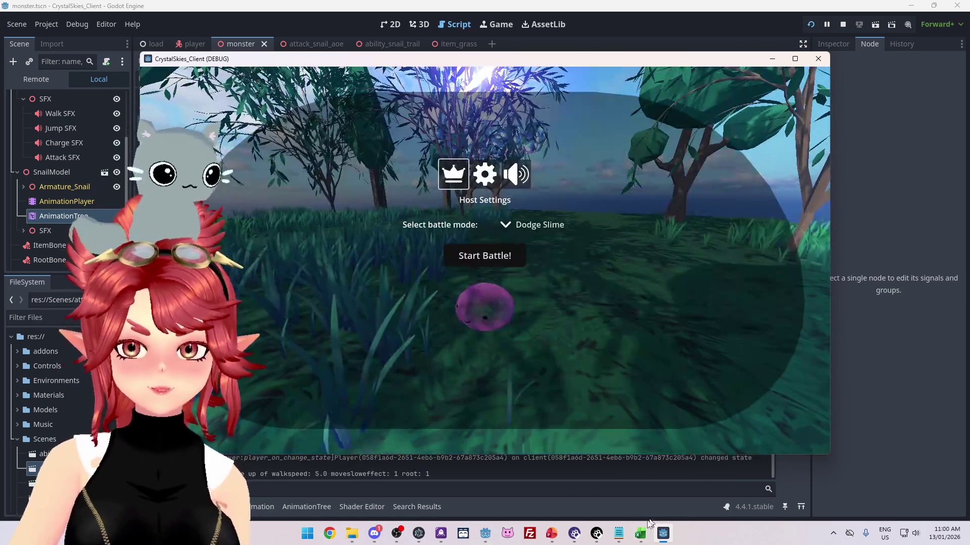
click(642, 535)
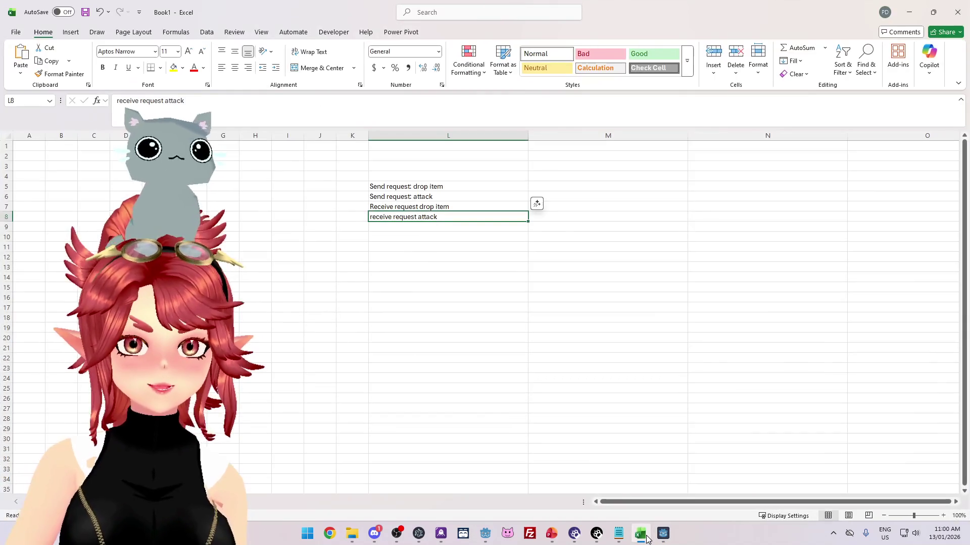
click(662, 534)
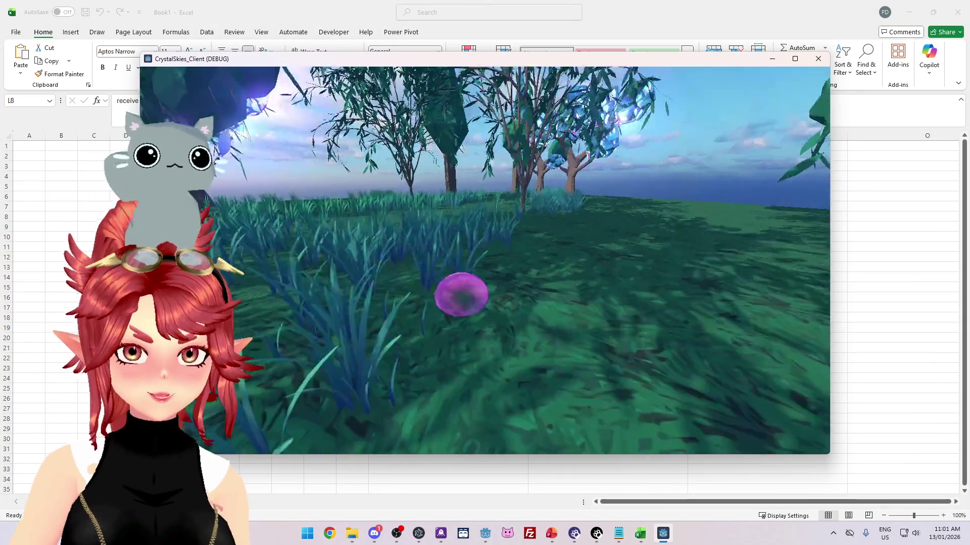
- Roam the island as the slime, switching into grass form and back, then return to the editor
key(w)
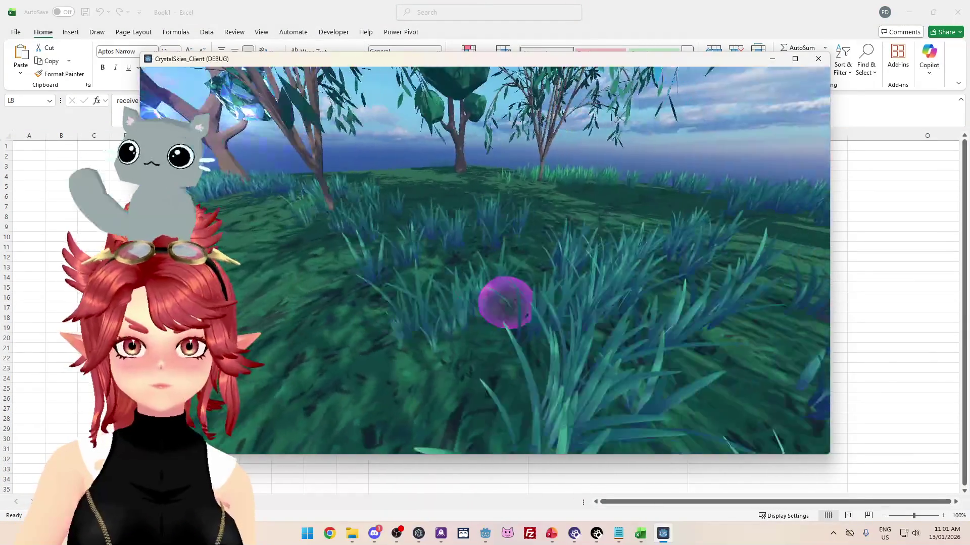
key(a)
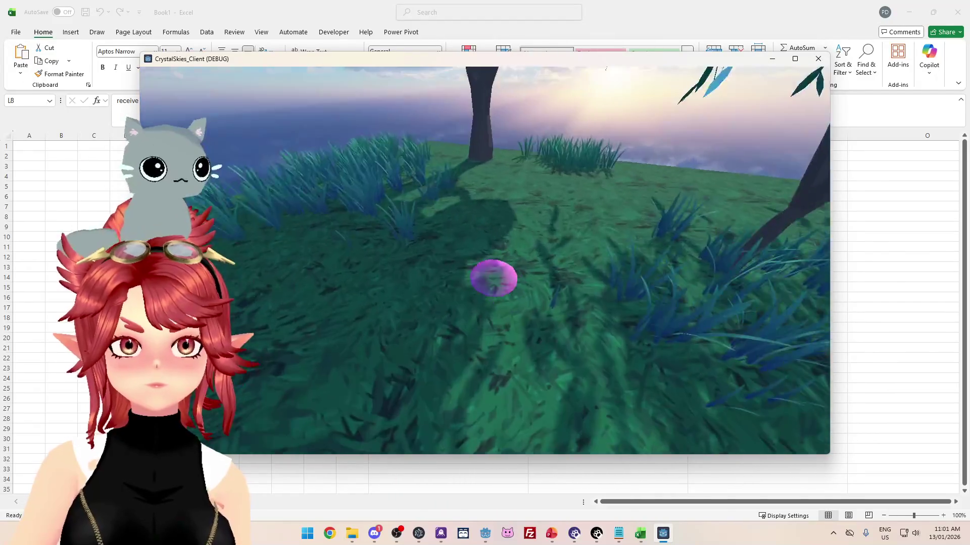
key(d)
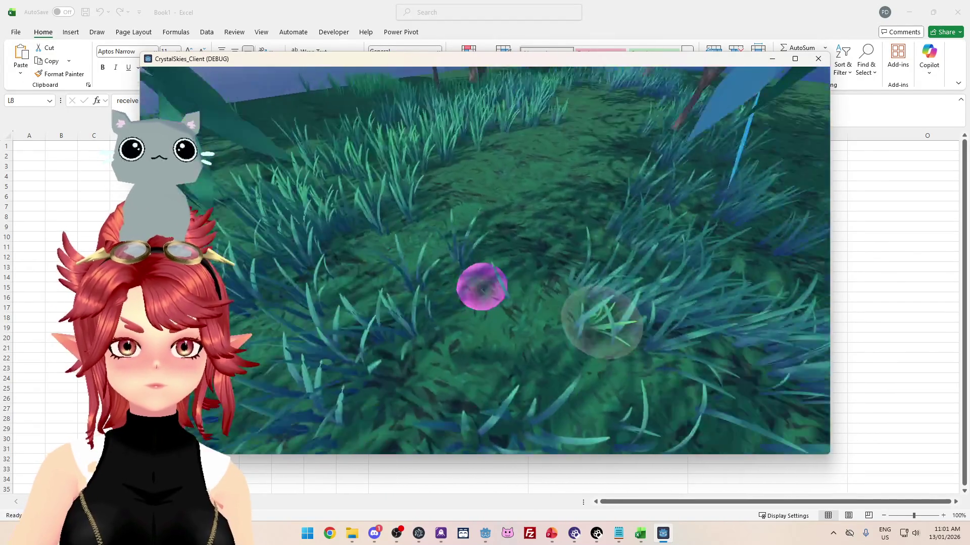
key(w)
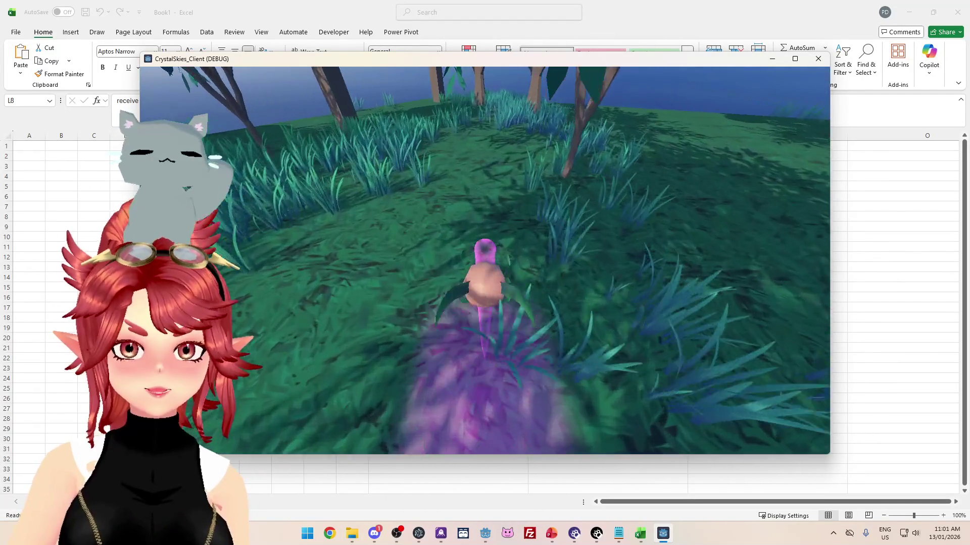
key(w)
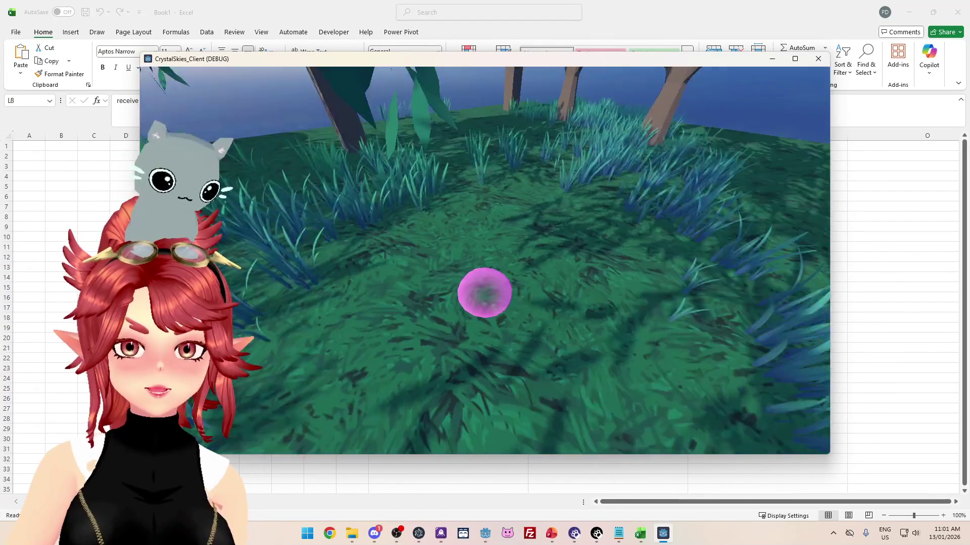
key(w)
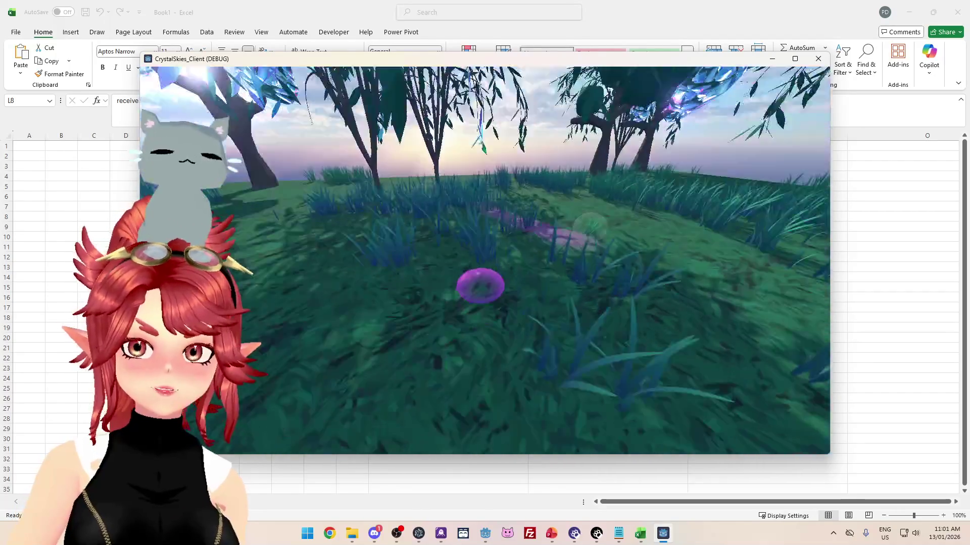
key(w)
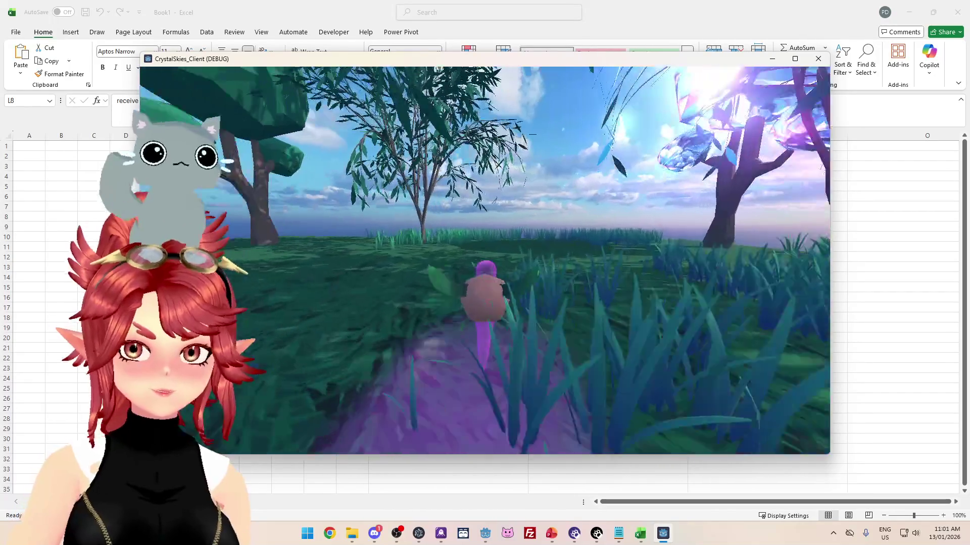
key(w)
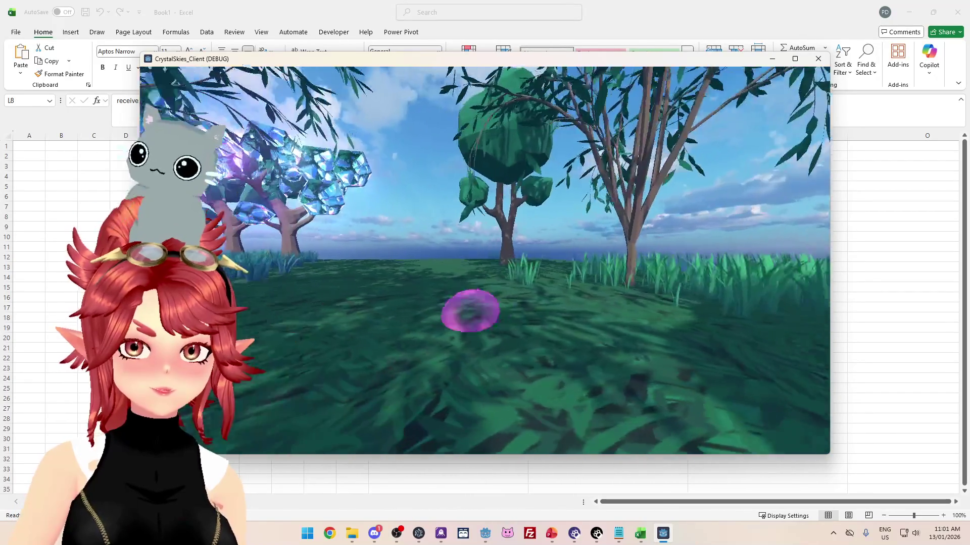
key(w)
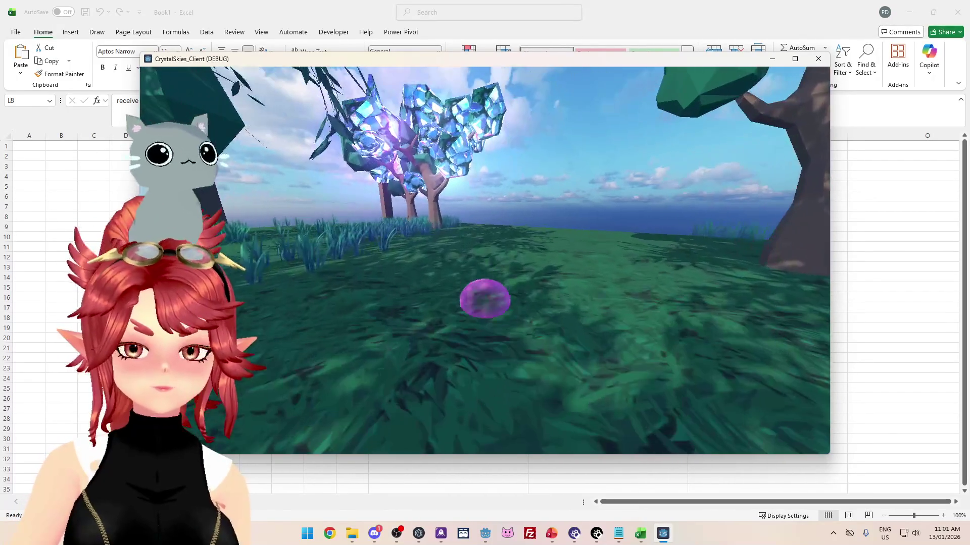
key(w)
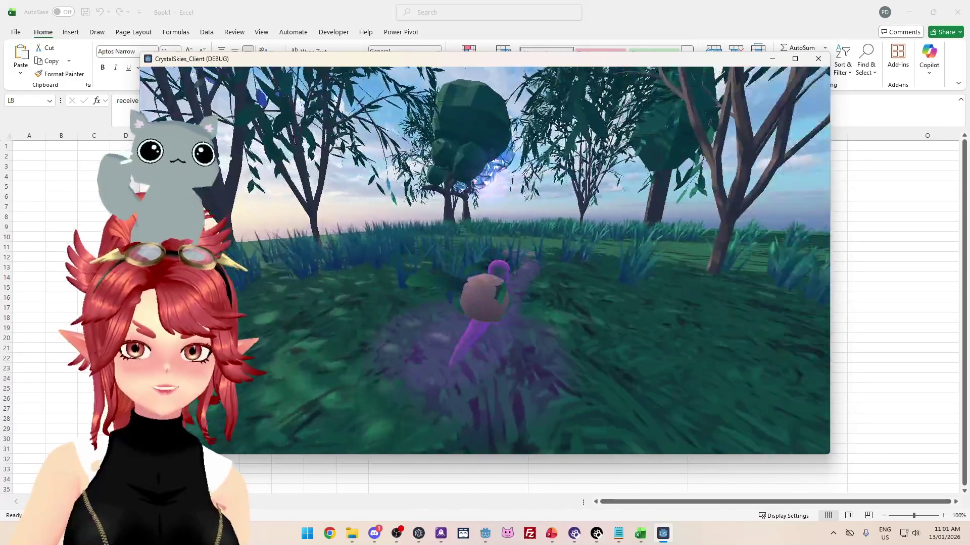
key(w)
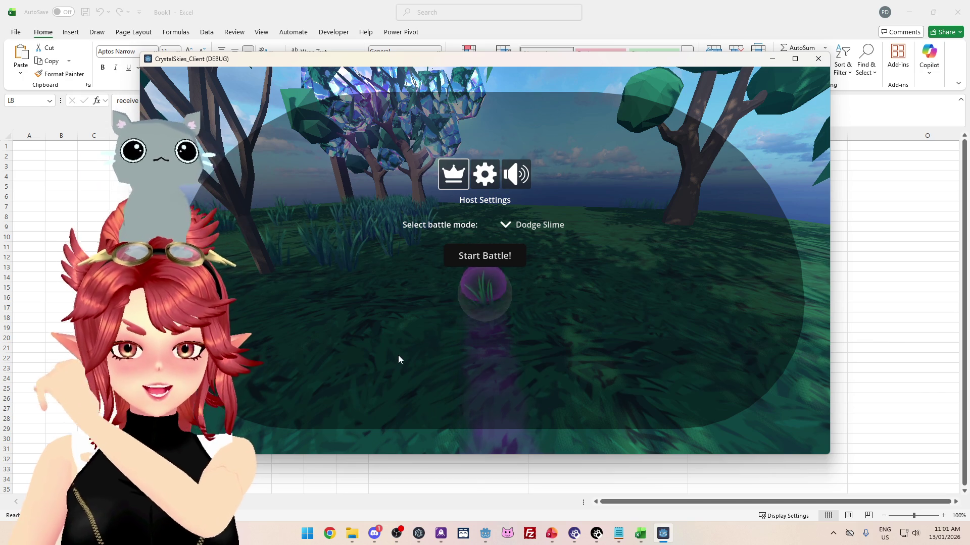
mouse_move(552, 534)
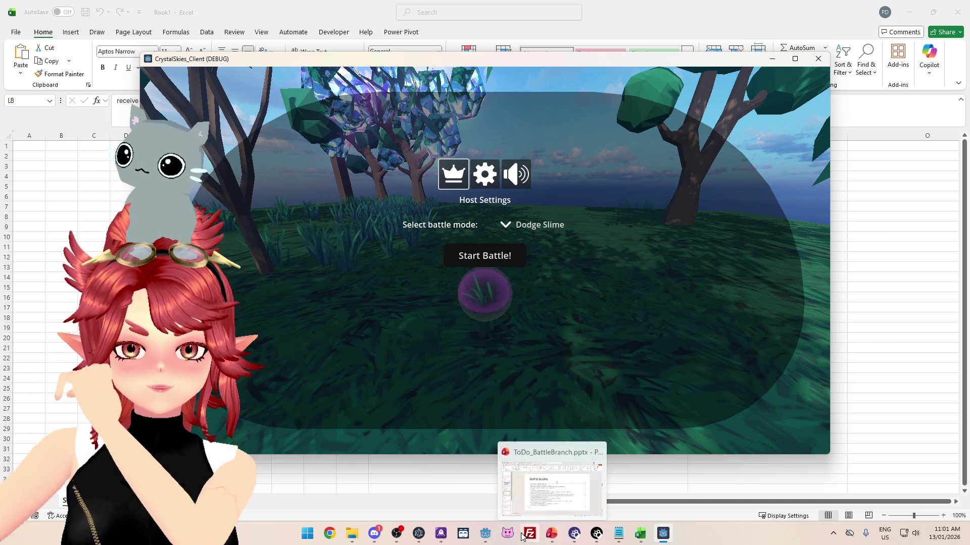
click(484, 535)
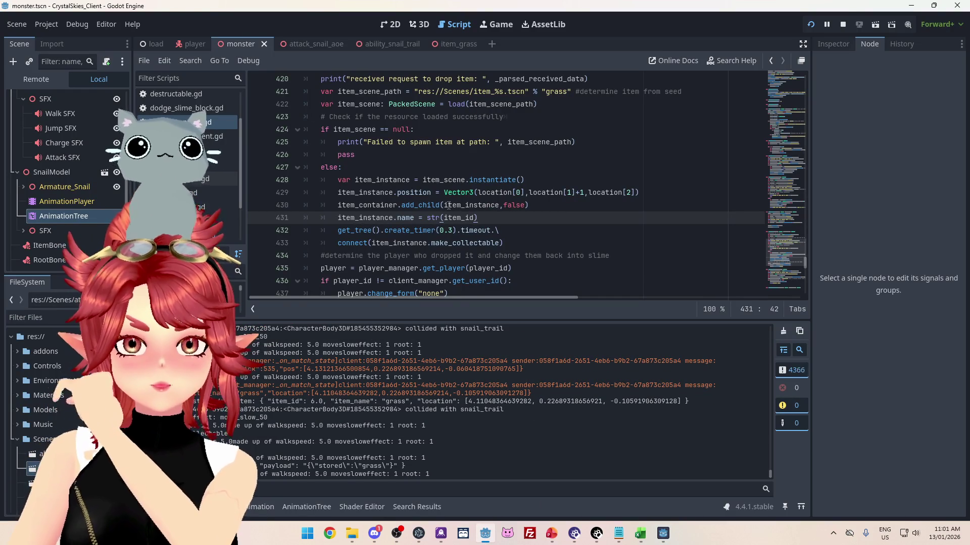
- Stop the test run and jump back to the player's drop_item function
click(842, 25)
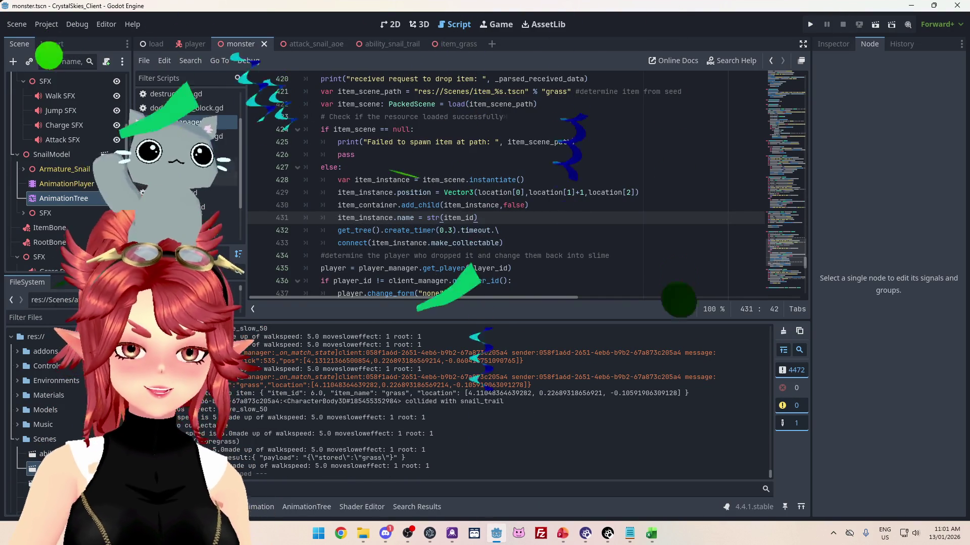
scroll(417, 202, up, 4)
scroll(417, 202, up, 1)
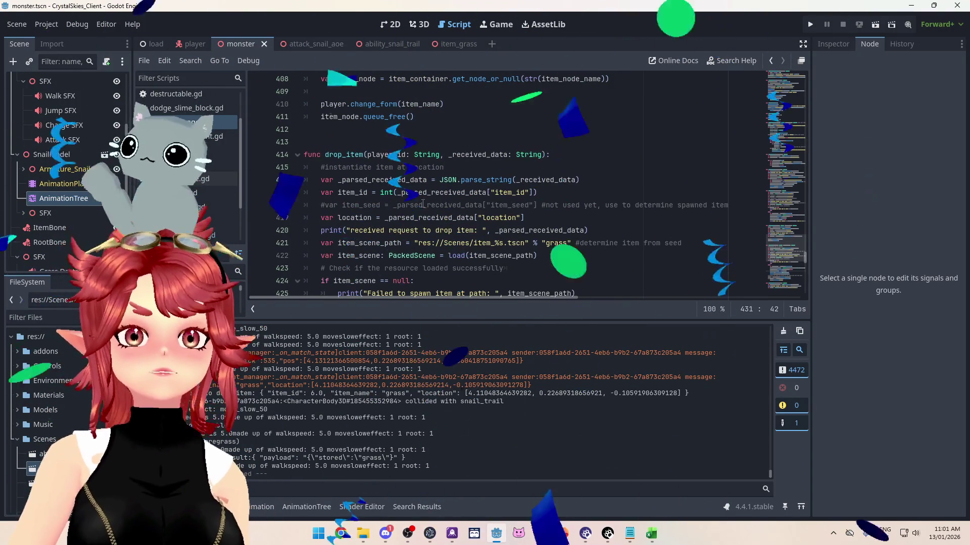
scroll(453, 217, up, 4)
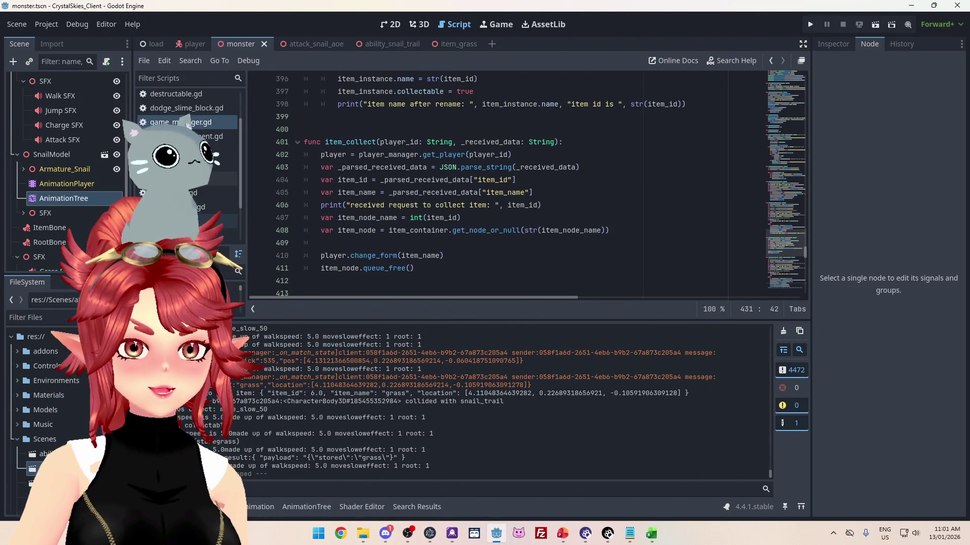
key(alt+Left)
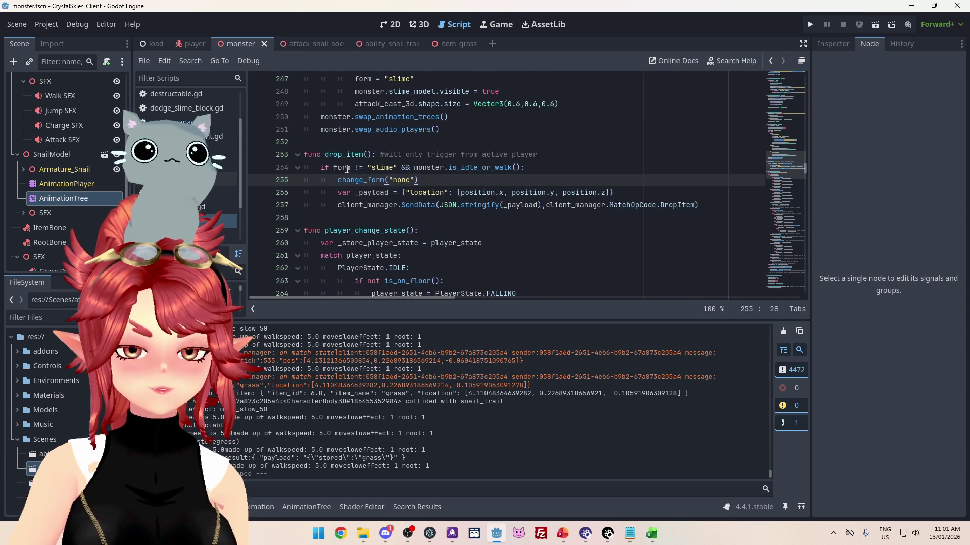
click(655, 533)
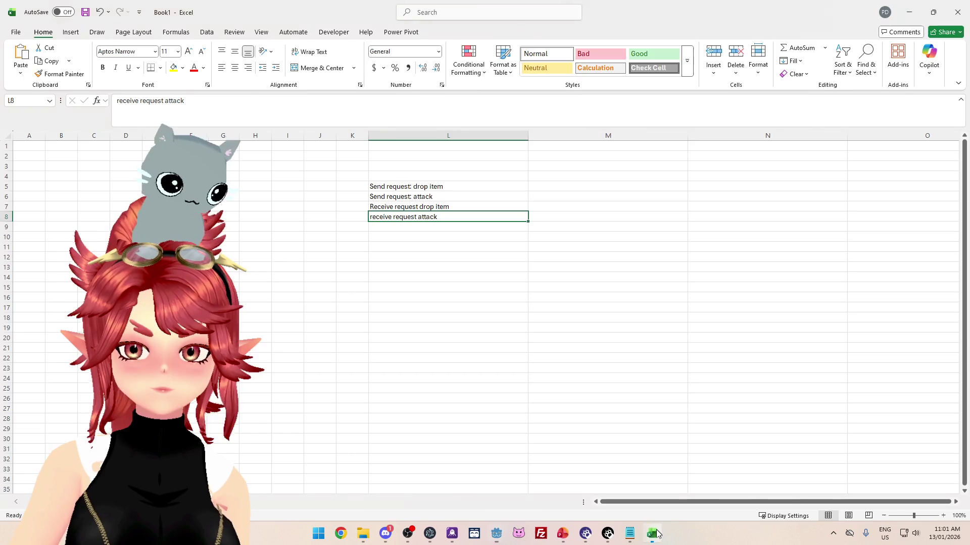
click(656, 532)
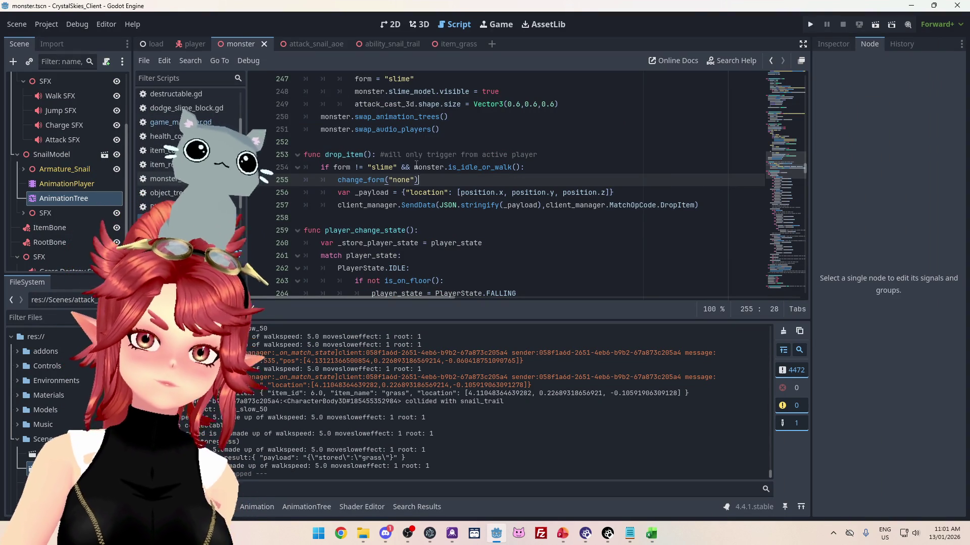
- Select the monster.is_idle_or_walk() check on line 254, then jump to where drop_item is called
drag(414, 167, 522, 167)
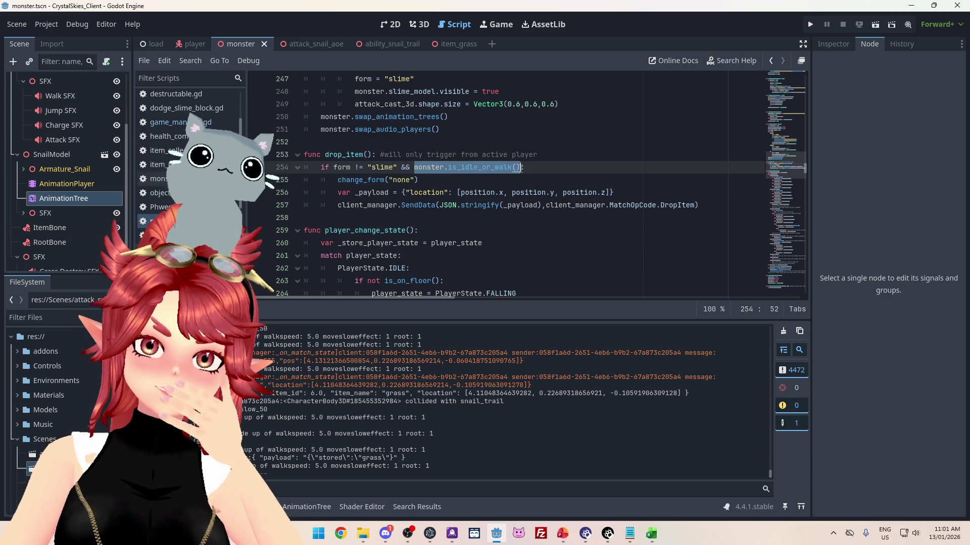
click(411, 167)
drag(415, 168, 522, 168)
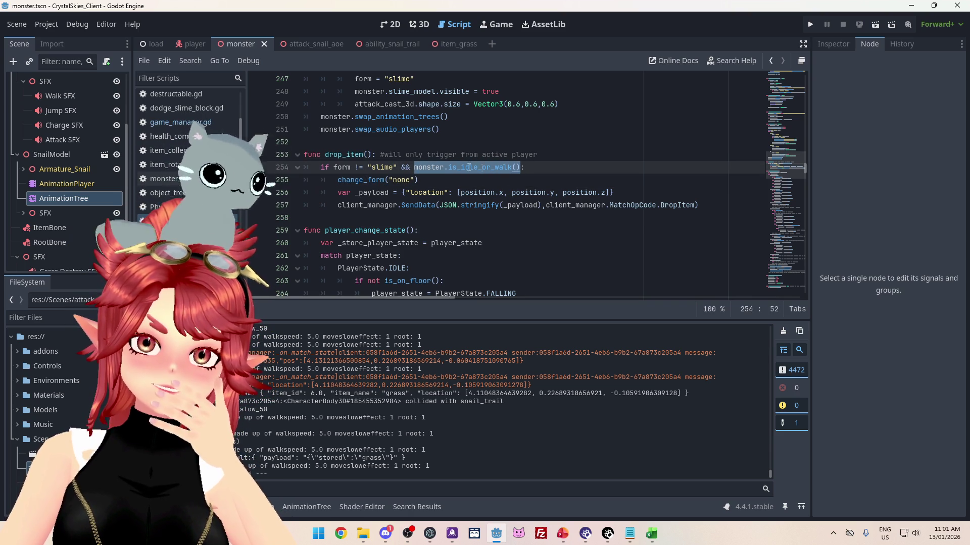
drag(415, 168, 521, 168)
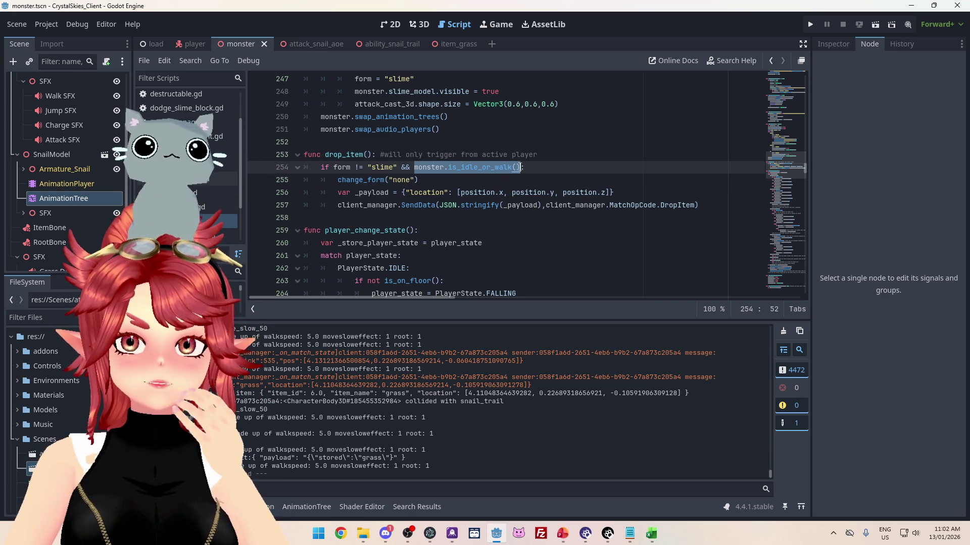
key(alt+Left)
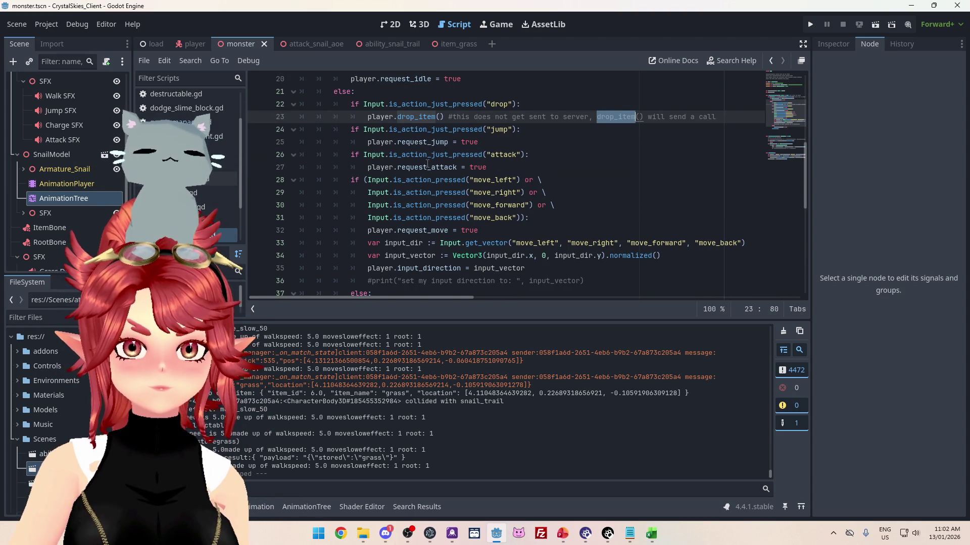
- Scroll through monster.gd's drop_item and player_change_state code
scroll(457, 177, down, 2)
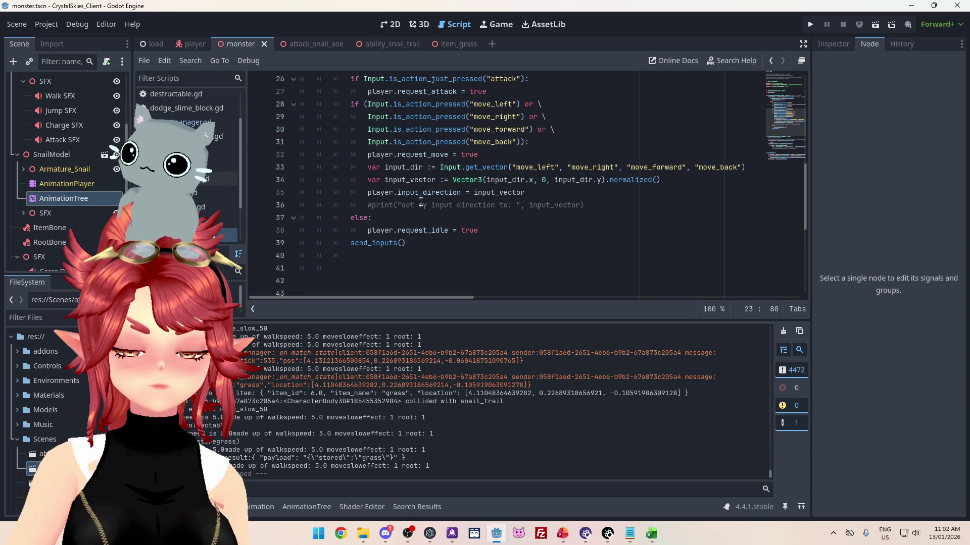
scroll(414, 219, up, 3)
scroll(385, 178, down, 3)
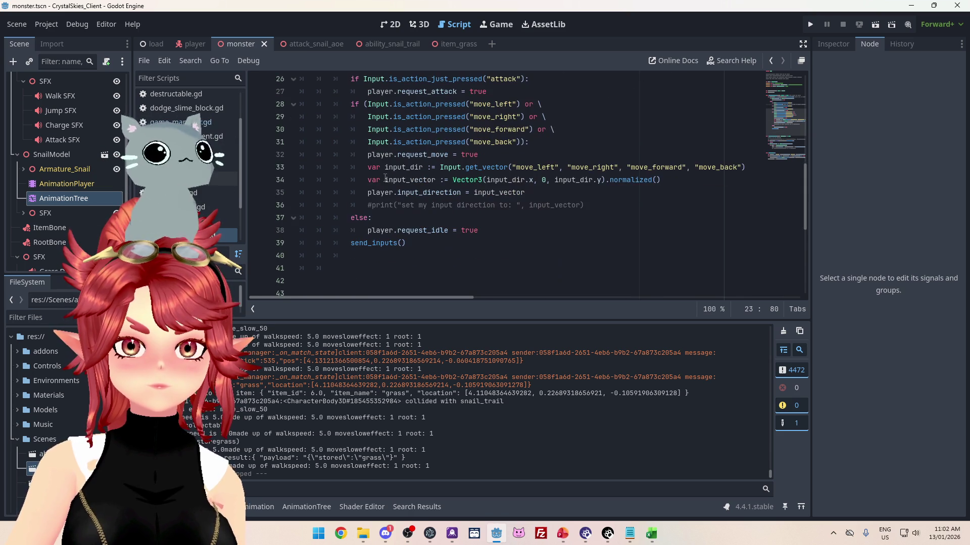
scroll(463, 193, up, 4)
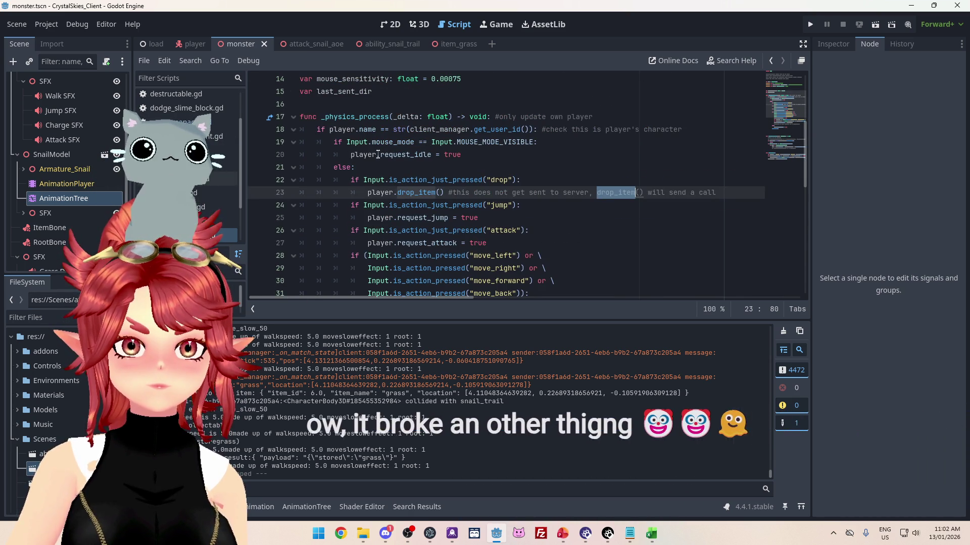
scroll(356, 179, down, 3)
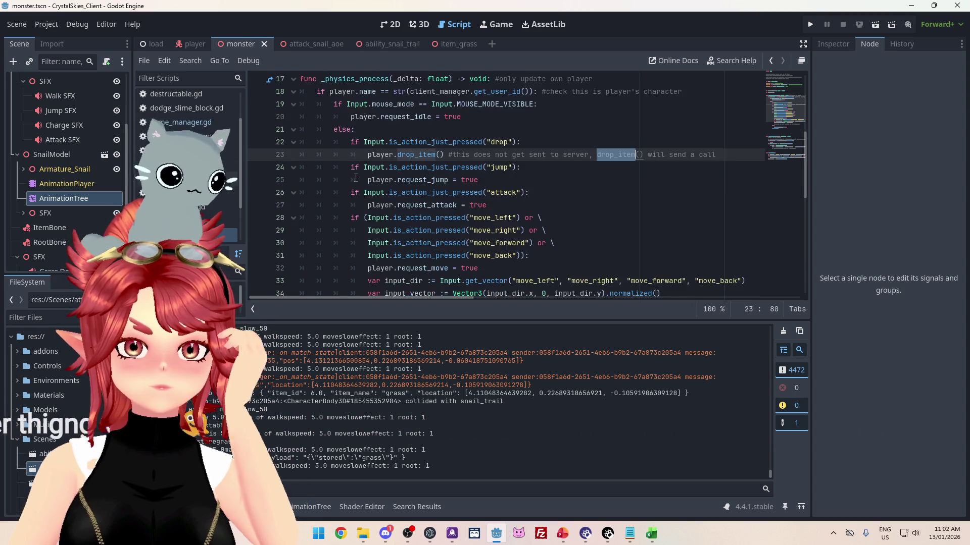
scroll(405, 180, down, 6)
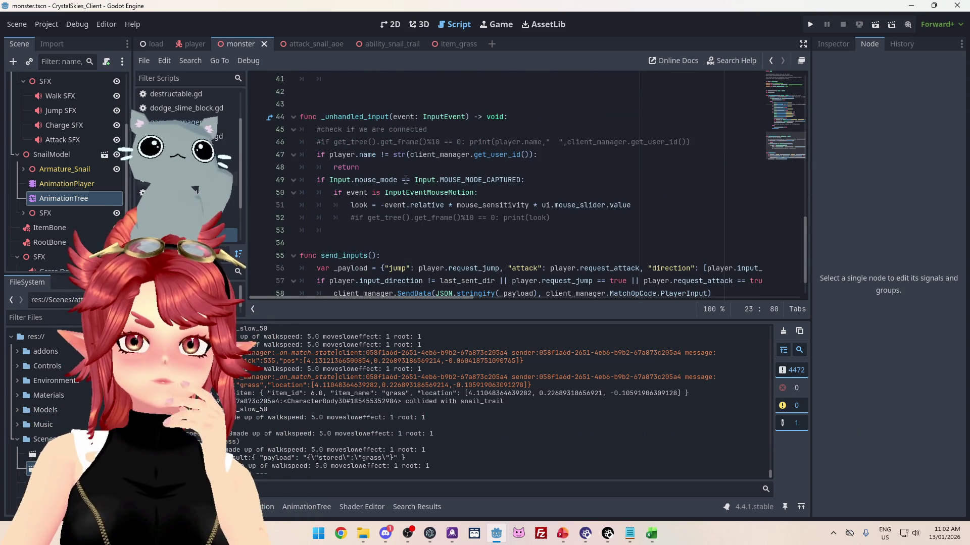
scroll(405, 180, down, 1)
scroll(405, 180, up, 6)
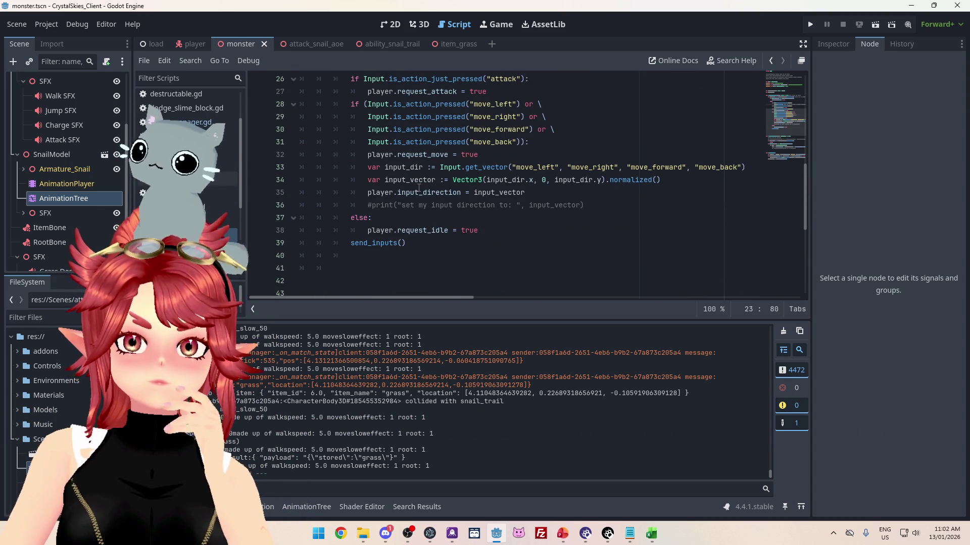
scroll(503, 187, up, 3)
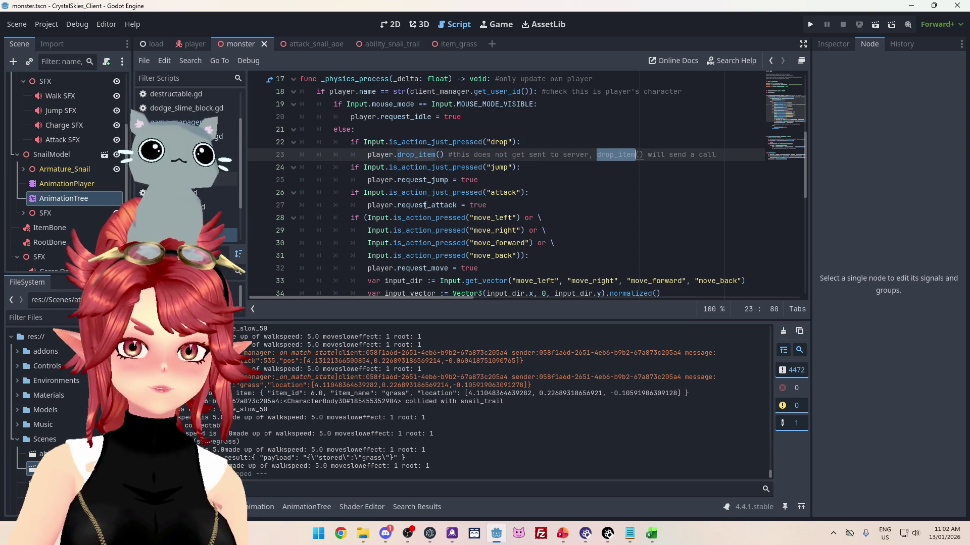
scroll(303, 212, down, 1)
- Jump to the drop_item definition and review it, then bring the Excel to-do list forward
ctrl+click(417, 116)
scroll(500, 191, up, 6)
scroll(500, 191, up, 20)
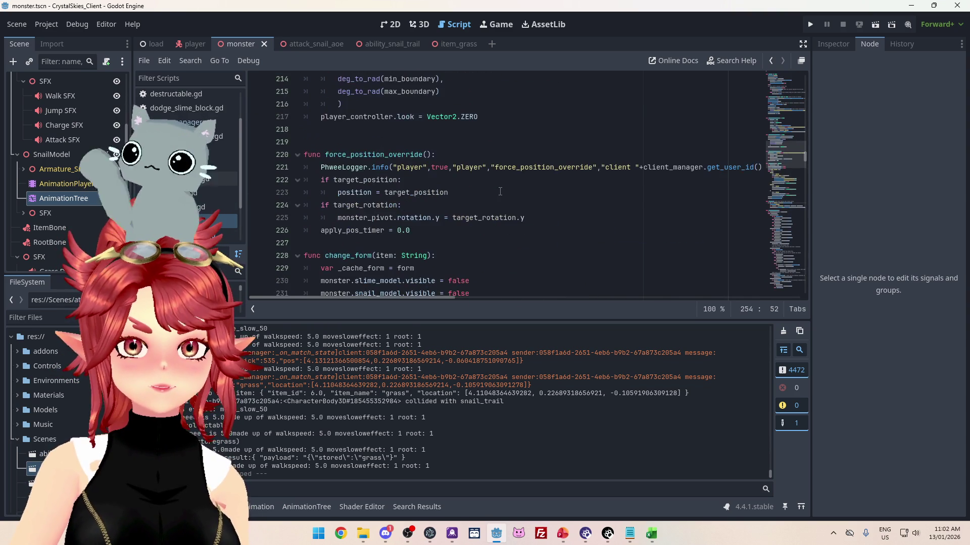
scroll(500, 191, up, 8)
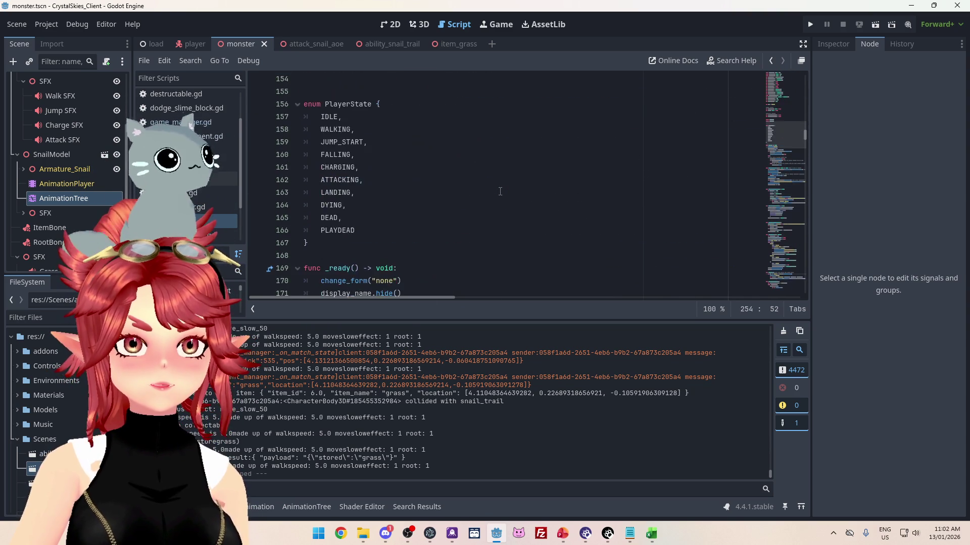
scroll(495, 195, down, 18)
scroll(494, 196, down, 20)
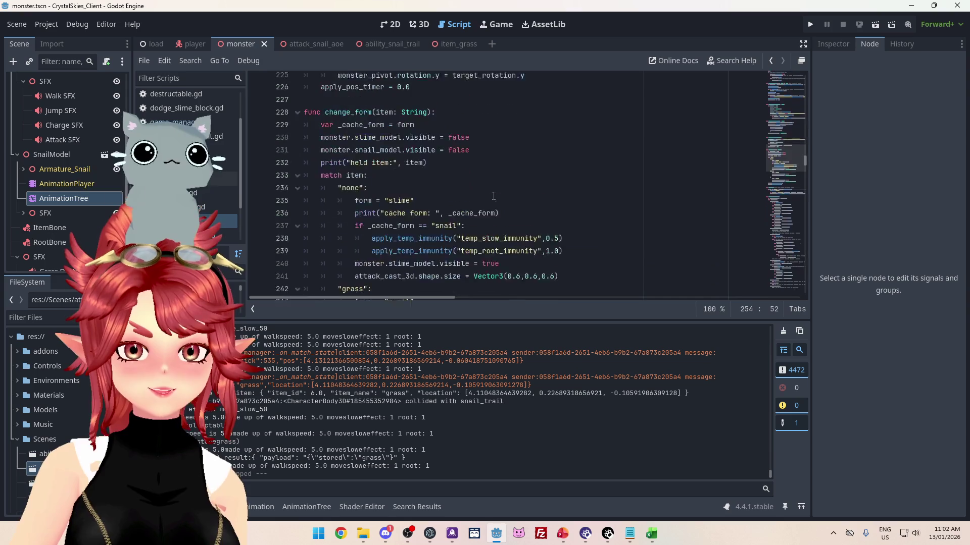
scroll(493, 196, down, 2)
scroll(493, 195, up, 5)
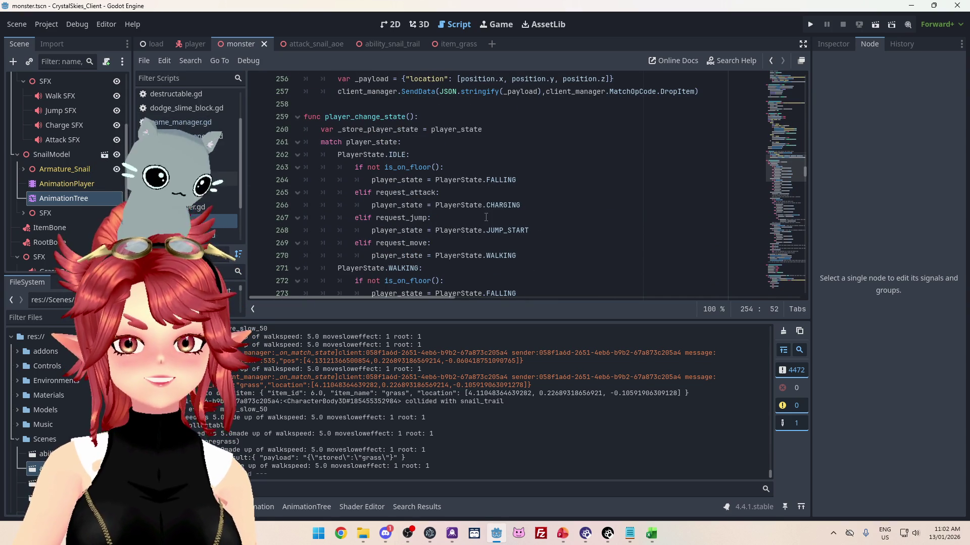
scroll(487, 216, down, 2)
click(653, 538)
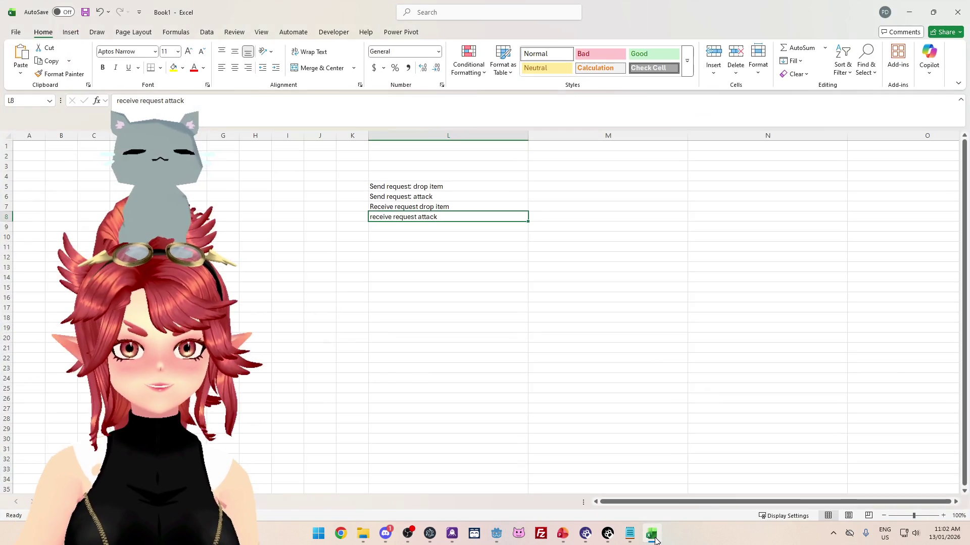
- Minimize the Excel to-do list and go back to the Godot script that calls drop_item
click(653, 538)
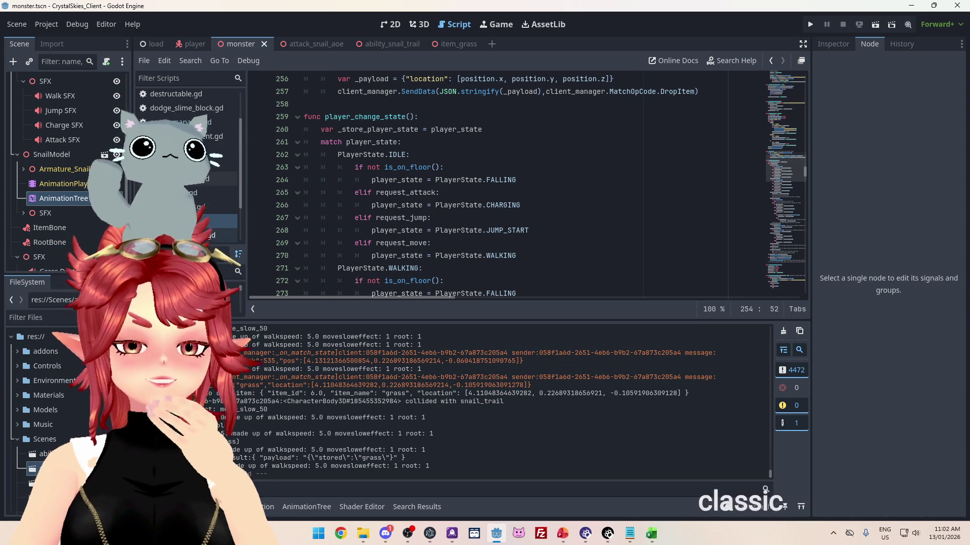
key(alt+Left)
- Jump to the drop_item definition in monster.gd and read through the player_change_state state machine
scroll(571, 191, up, 1)
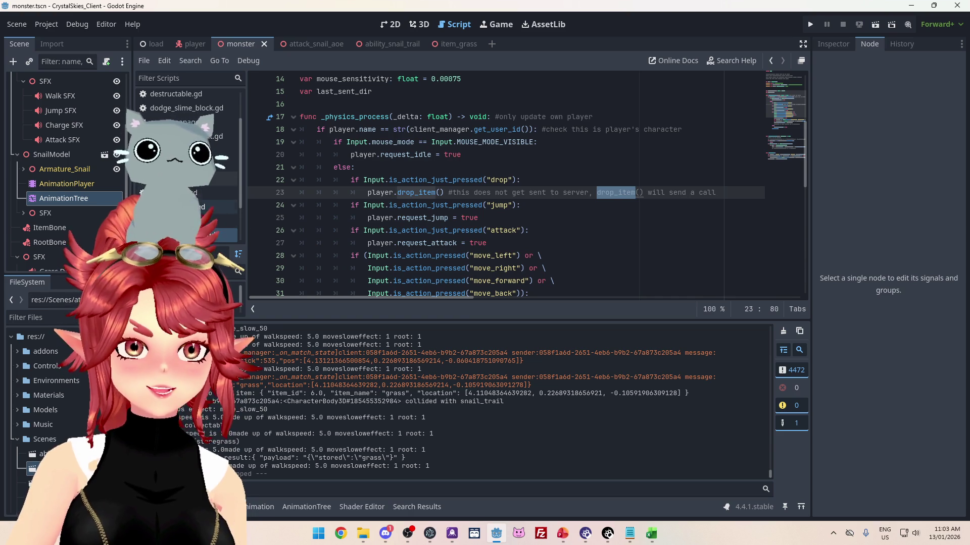
key(F3)
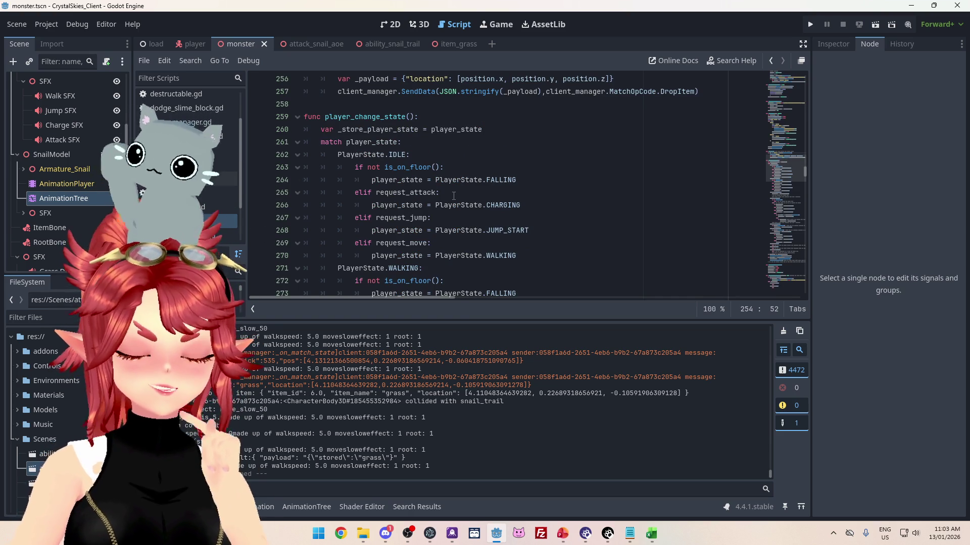
scroll(453, 195, down, 5)
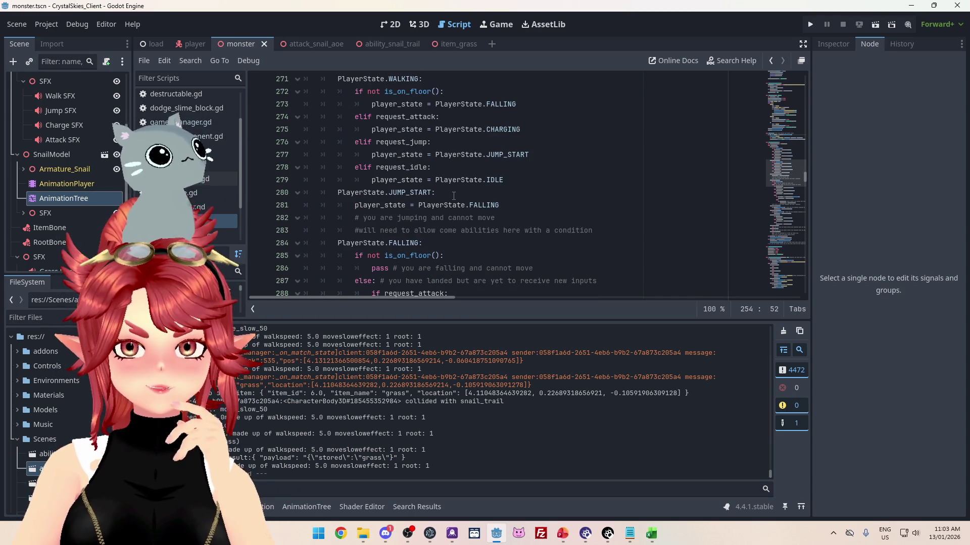
scroll(453, 196, down, 4)
scroll(454, 196, up, 11)
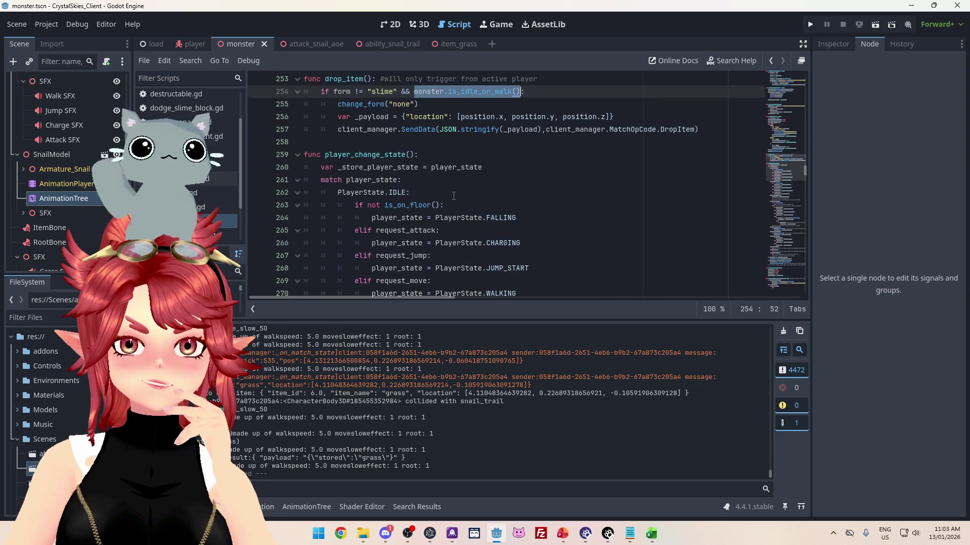
scroll(454, 196, down, 3)
scroll(454, 196, down, 7)
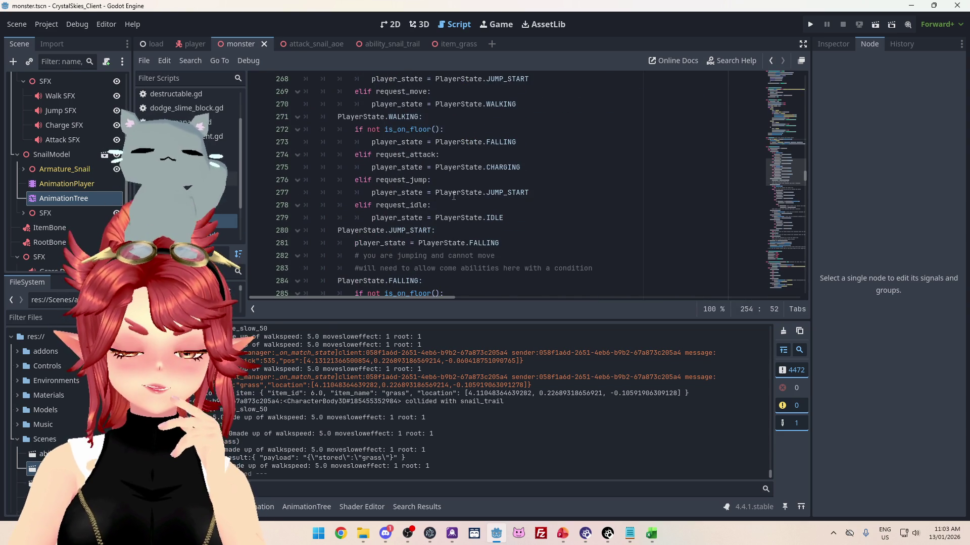
scroll(453, 196, down, 5)
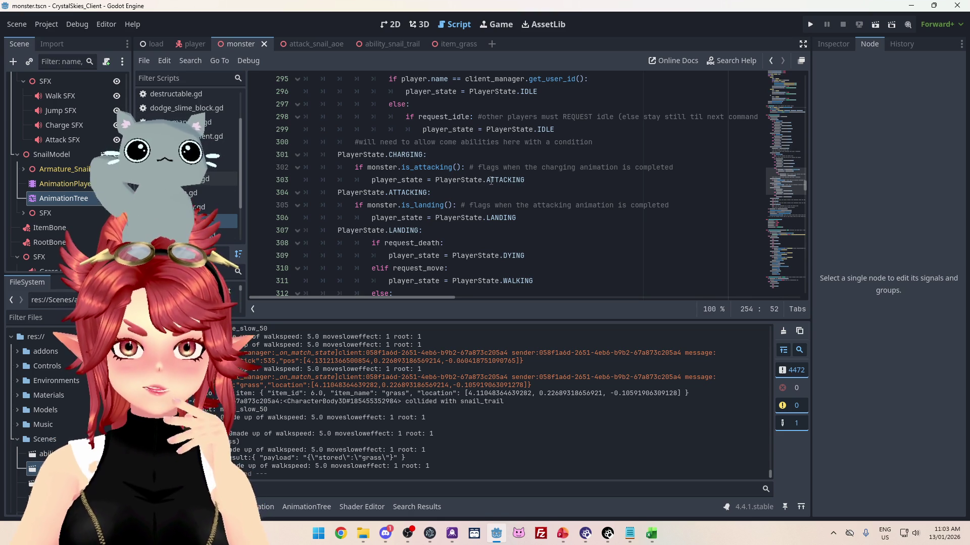
scroll(491, 180, up, 4)
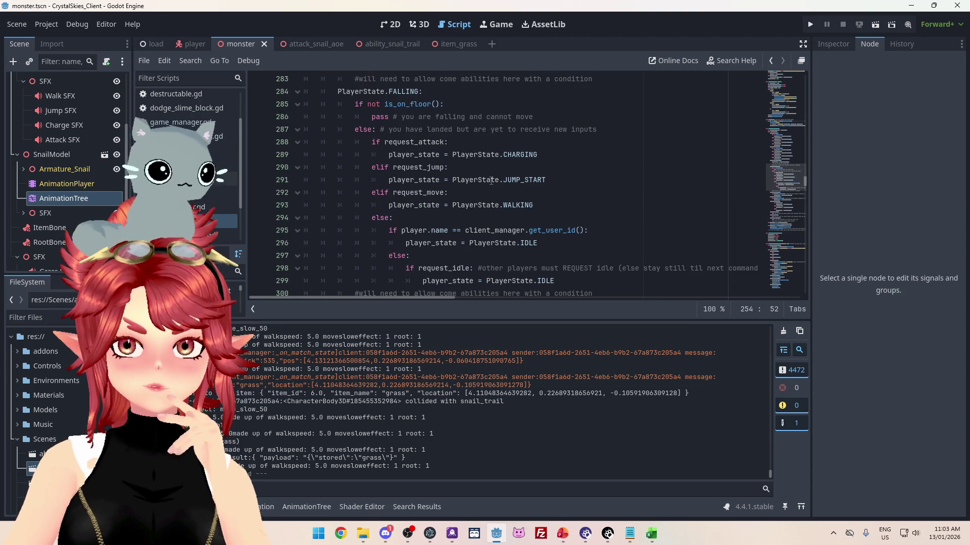
scroll(491, 181, down, 1)
scroll(491, 181, up, 2)
scroll(491, 181, up, 2)
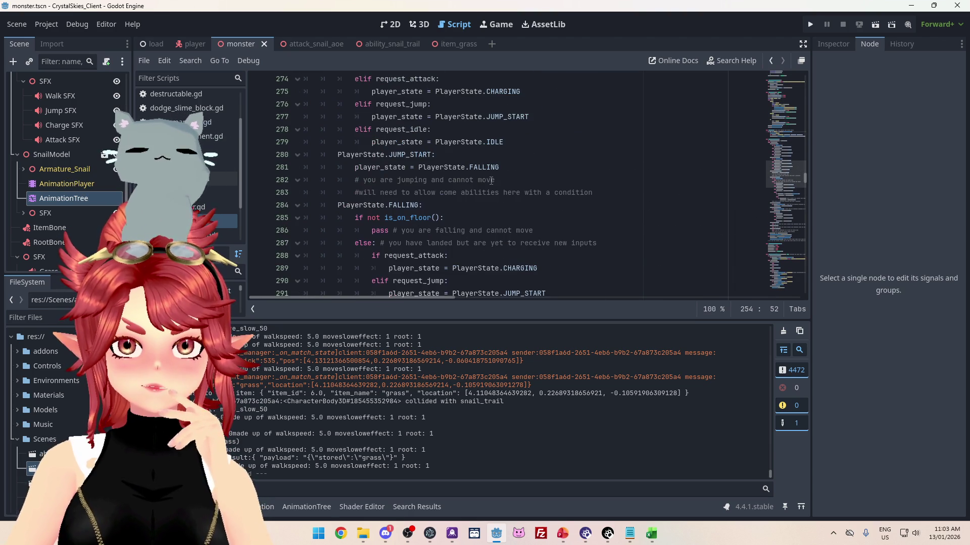
scroll(491, 181, up, 4)
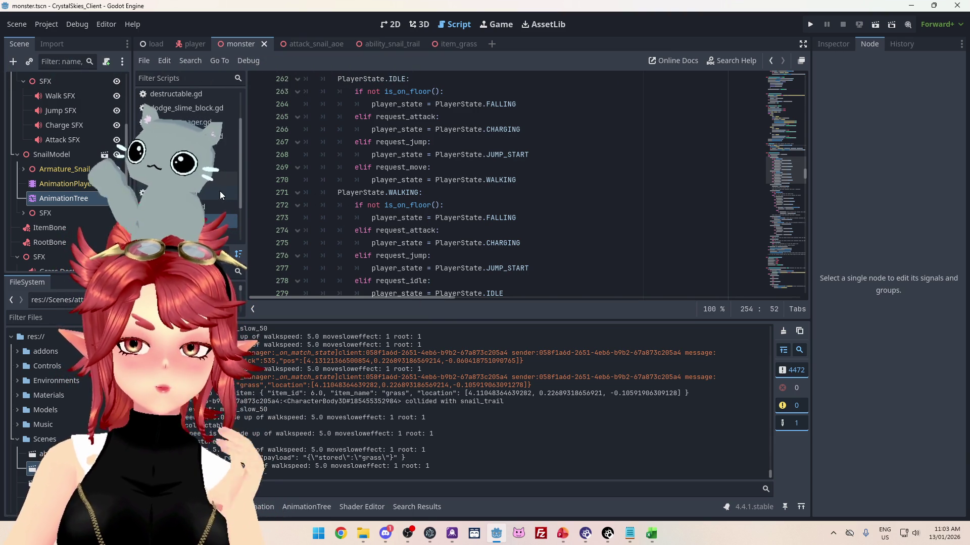
scroll(207, 201, down, 2)
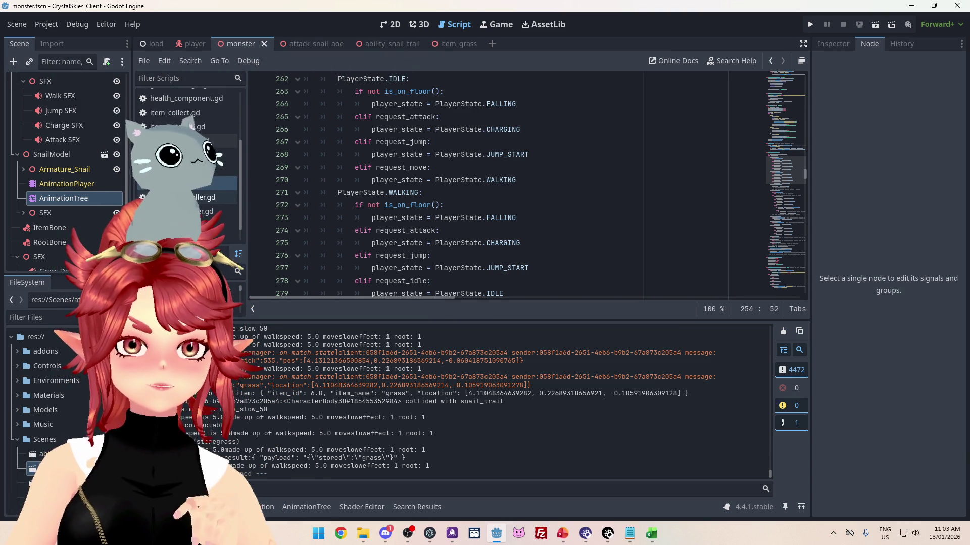
click(495, 180)
- Add print("request to drop item") inside drop_item's if block, remove the blank line, and save
key(ctrl+f)
text(drop)
key(Return)
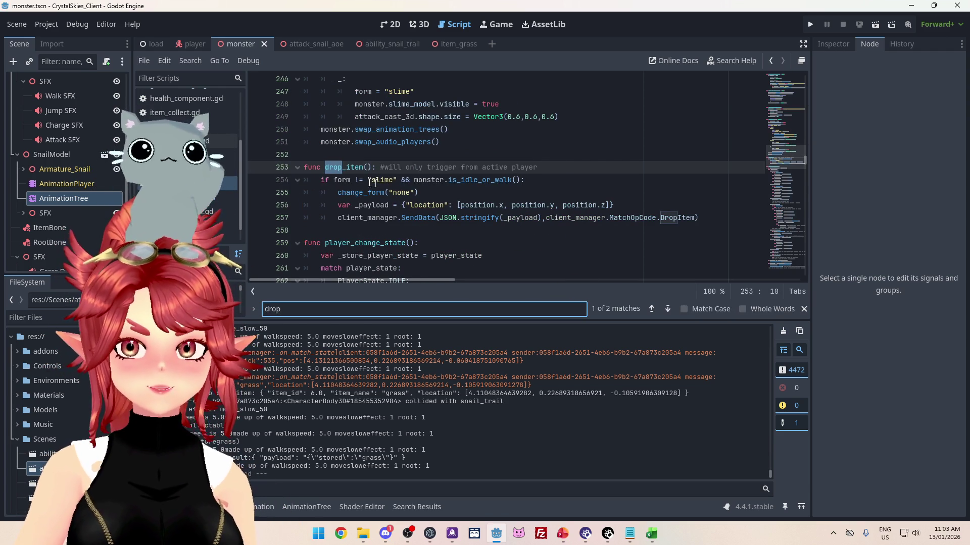
click(555, 167)
key(Return)
text(print())
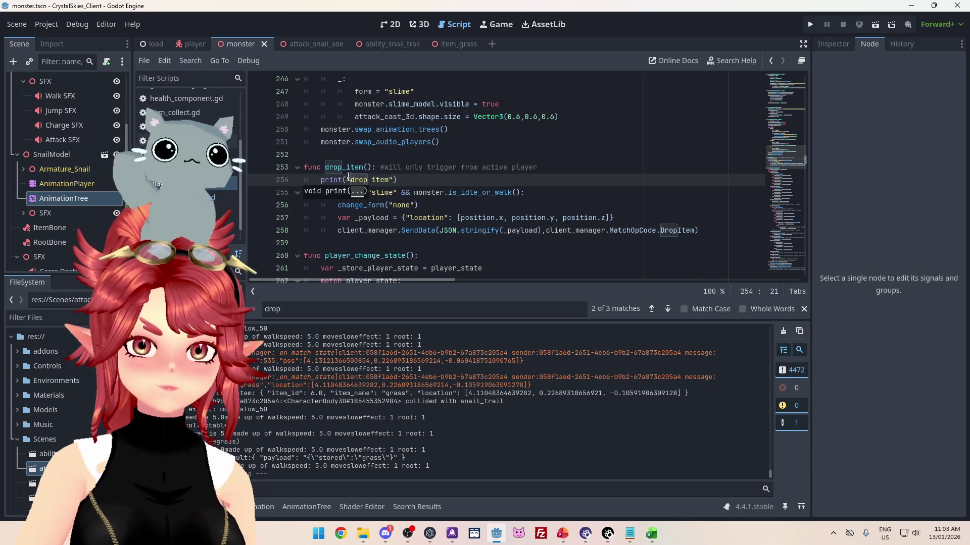
click(500, 172)
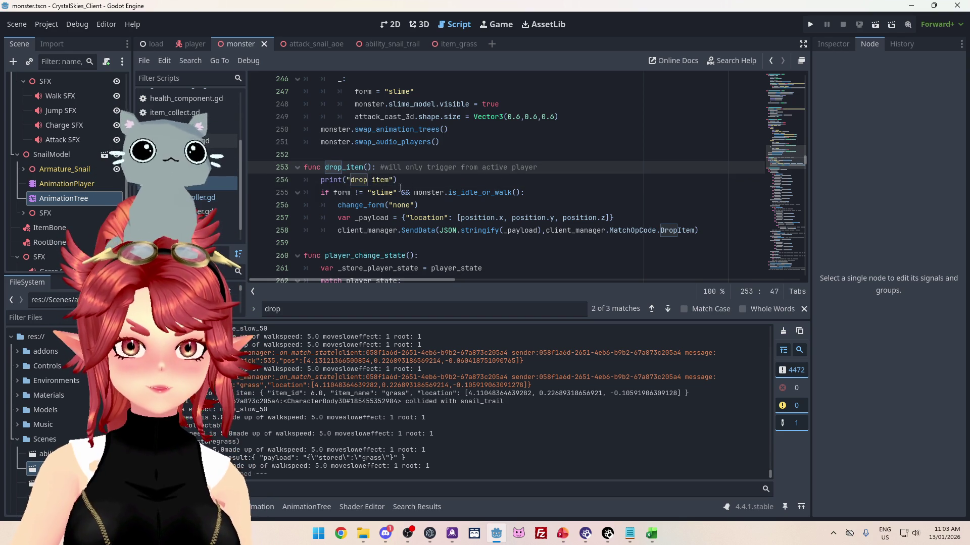
key(Down)
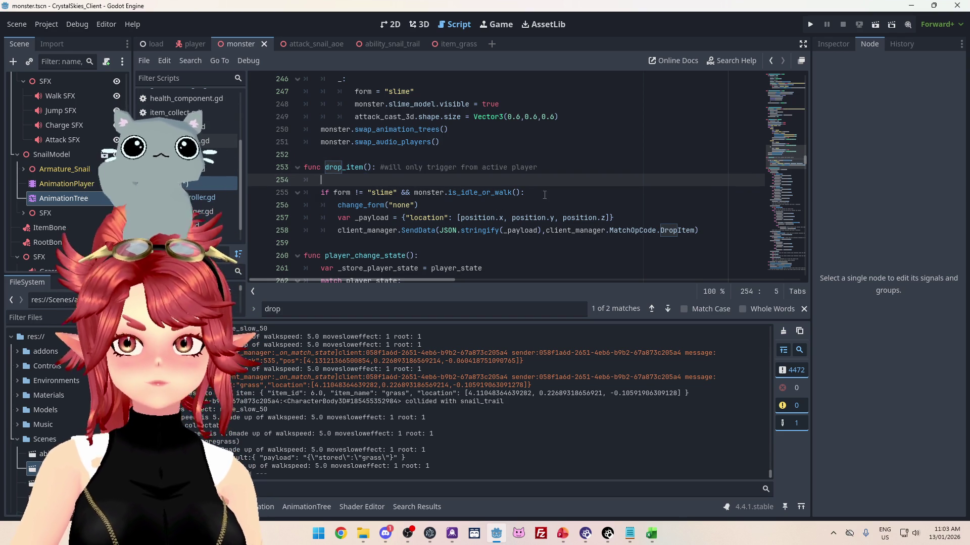
click(545, 194)
key(Return)
click(365, 179)
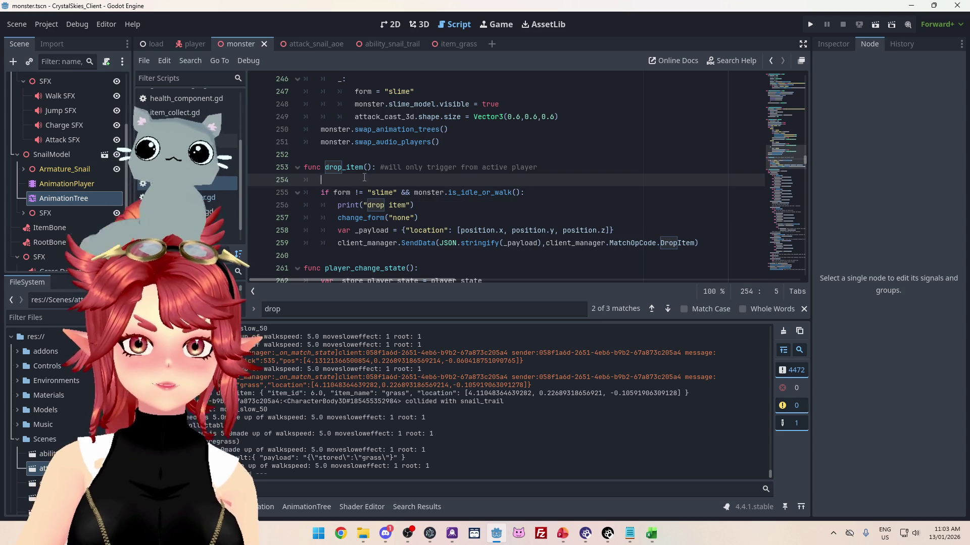
key(BackSpace)
key(ctrl+s)
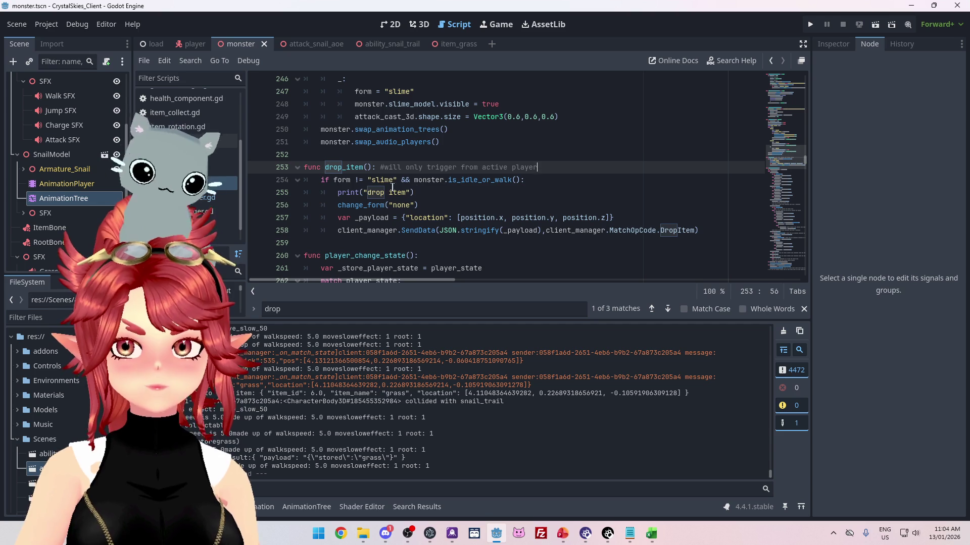
- Search all project files for drop_item, finding 5 matches across 4 files
click(368, 193)
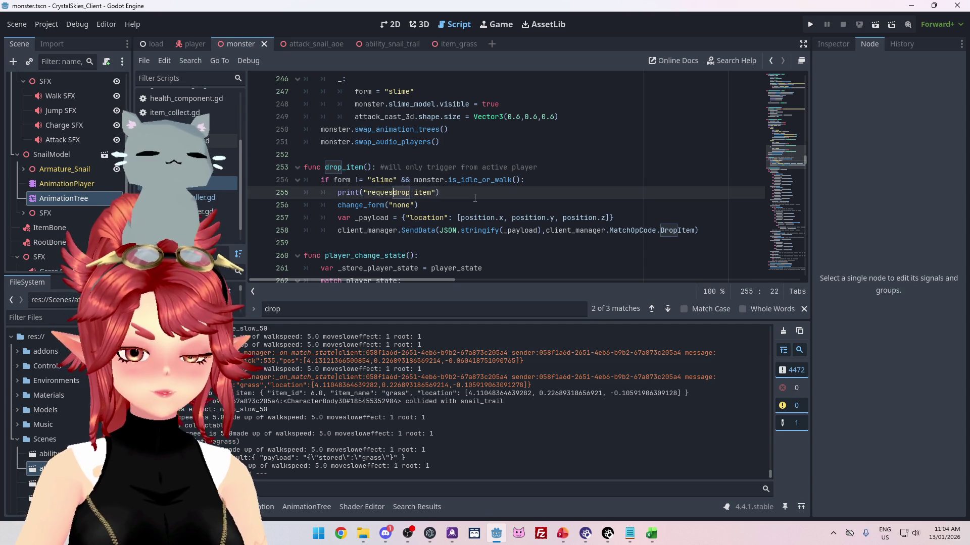
key(Up)
key(Up)
key(Up)
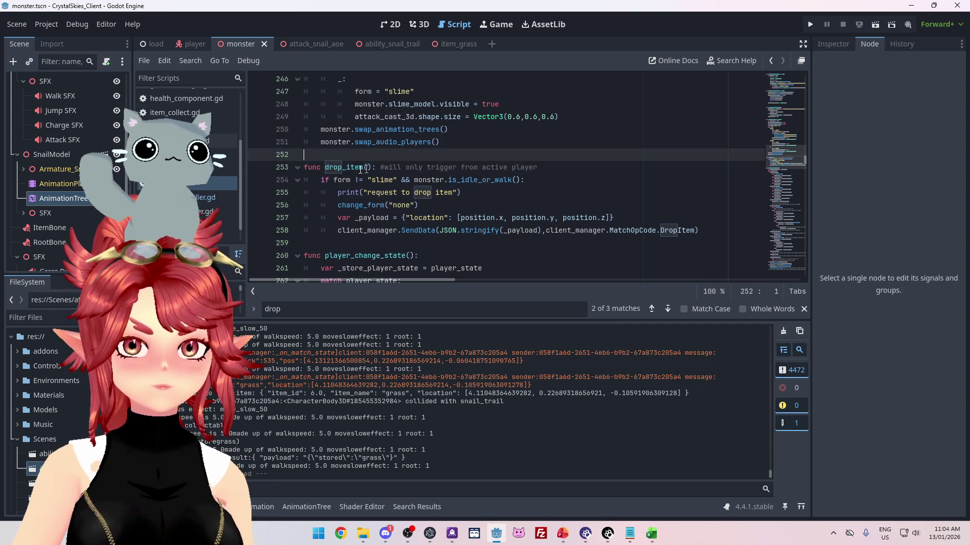
drag(326, 168, 364, 168)
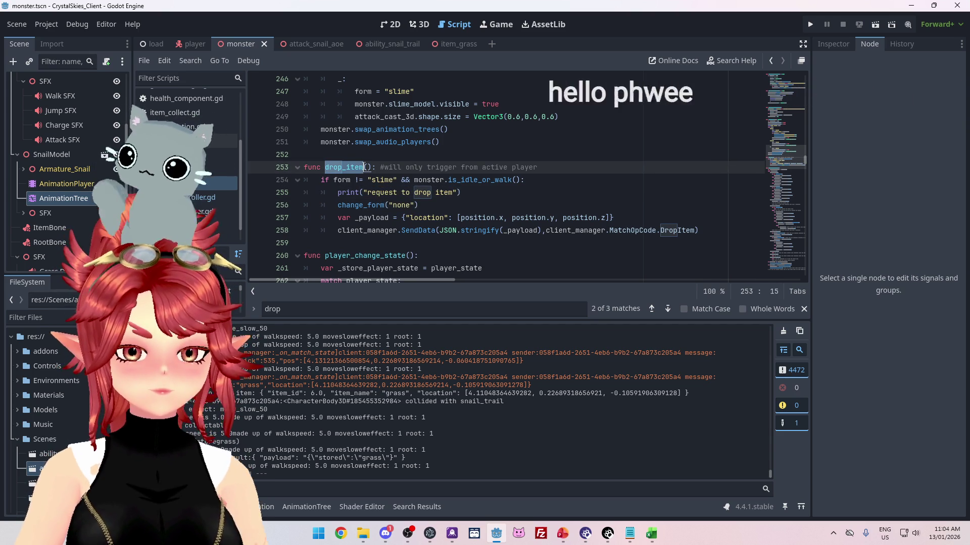
key(ctrl+shift+f)
click(469, 314)
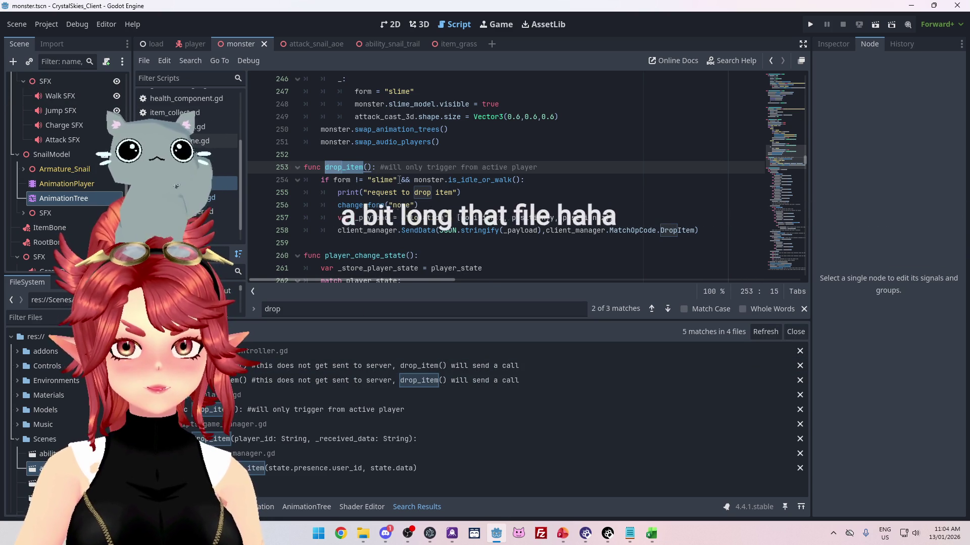
- Change change_form's debug print to "held item before change:" and save the script
ctrl+click(370, 206)
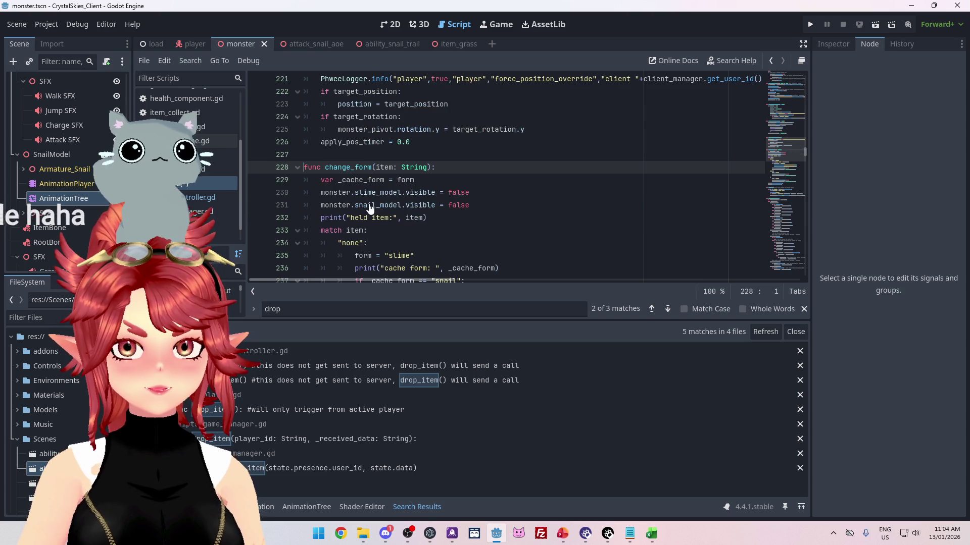
scroll(370, 206, down, 2)
scroll(419, 187, up, 1)
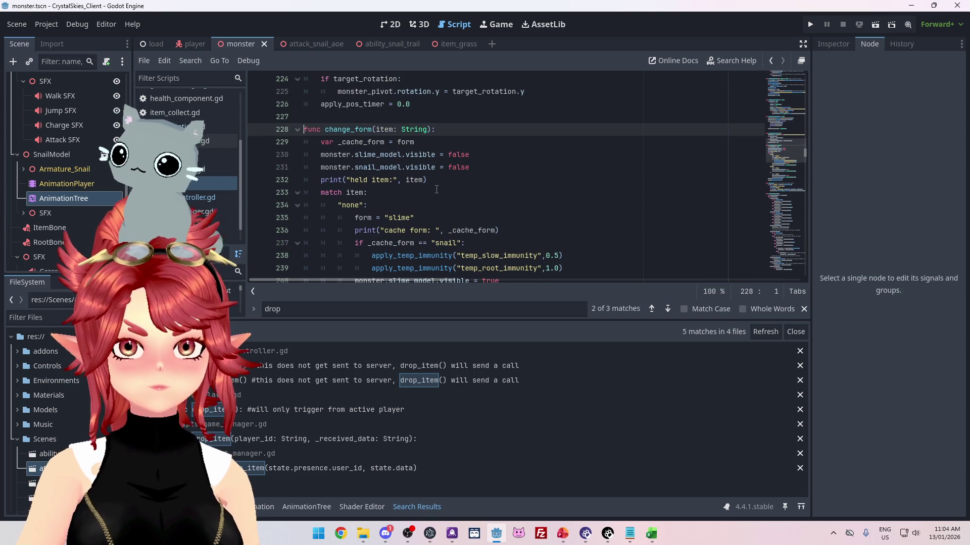
scroll(436, 190, down, 10)
scroll(399, 177, up, 9)
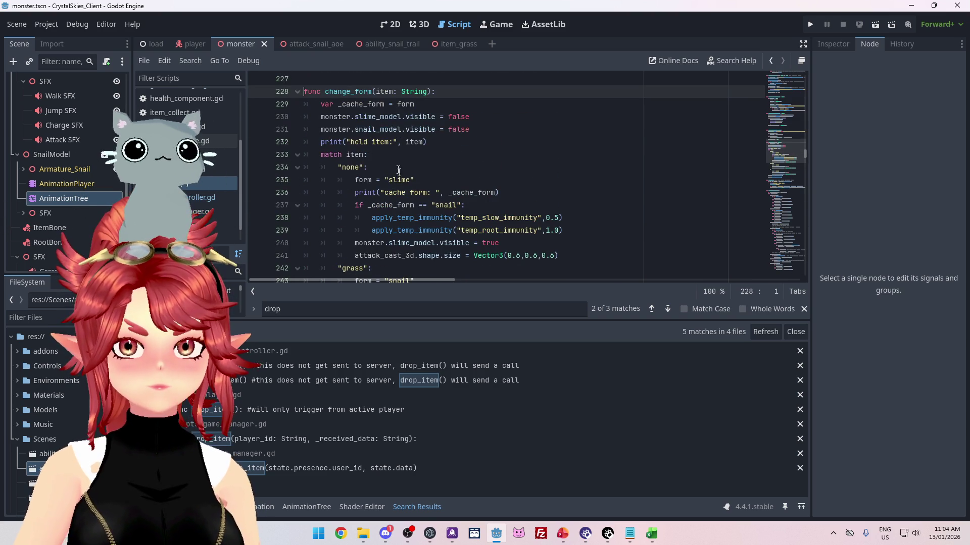
click(392, 143)
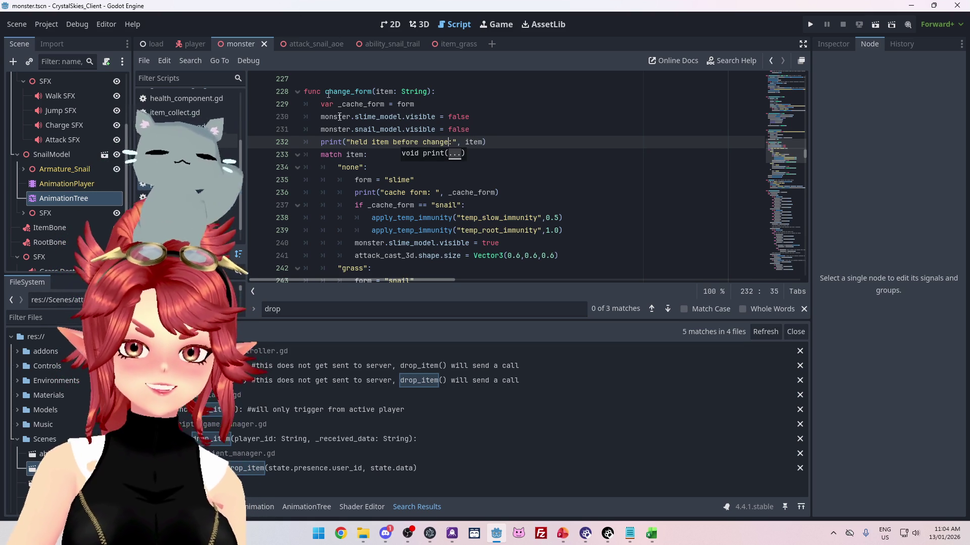
scroll(505, 177, down, 5)
click(513, 158)
key(ctrl+s)
- Review the drop_item call in client_manager.gd and its handler in game_manager.gd
scroll(477, 172, up, 5)
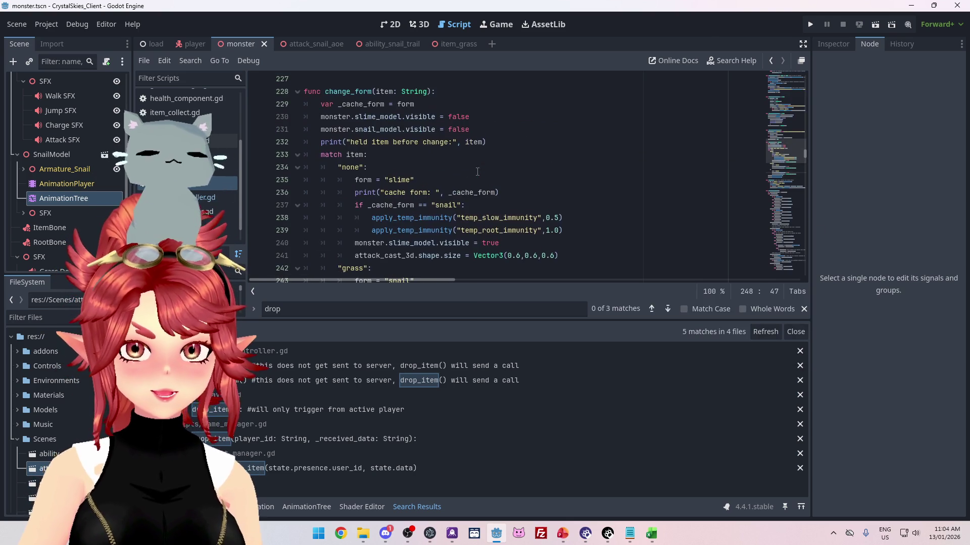
scroll(477, 172, down, 4)
scroll(478, 172, down, 4)
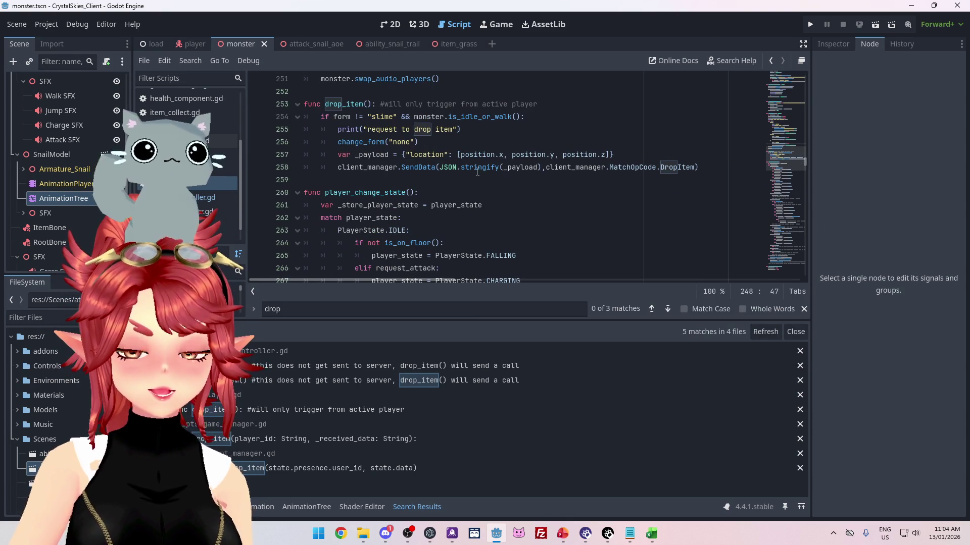
scroll(478, 172, up, 3)
scroll(477, 172, down, 2)
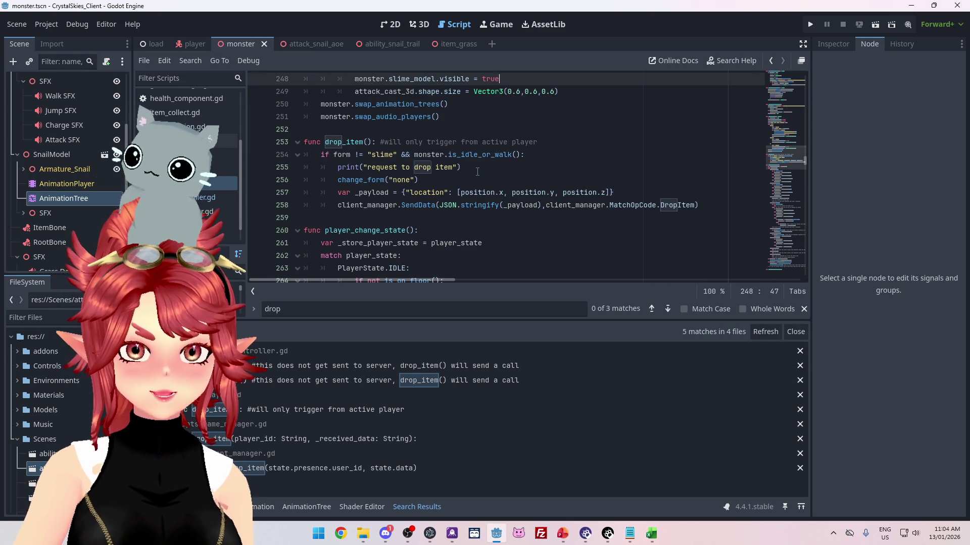
scroll(478, 171, down, 2)
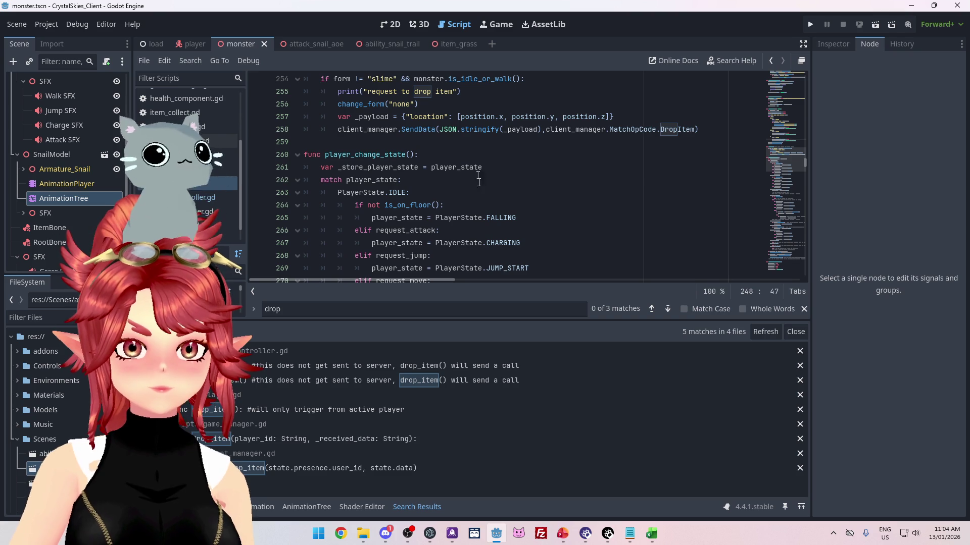
click(453, 468)
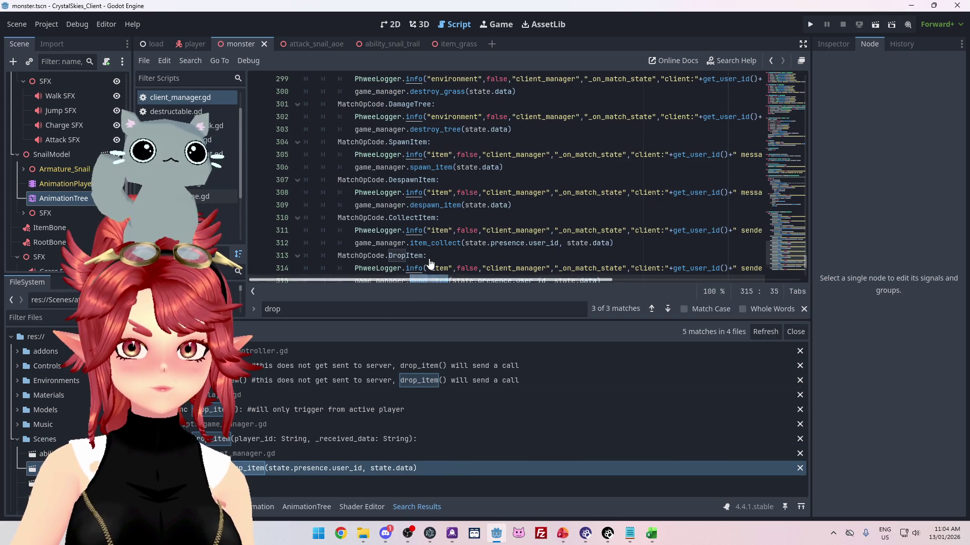
scroll(431, 263, down, 2)
ctrl+click(431, 210)
scroll(426, 198, down, 2)
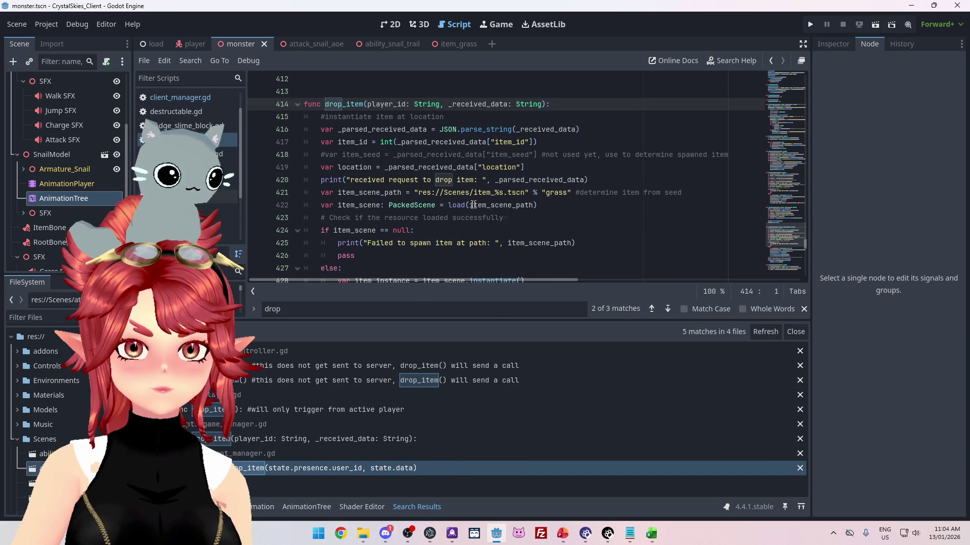
scroll(484, 207, down, 1)
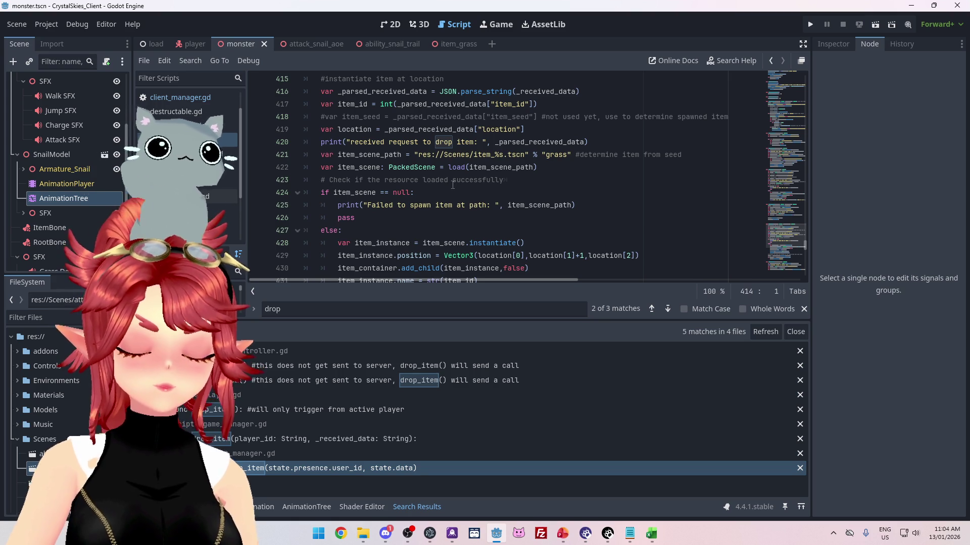
- Return to the monster's drop_item and enter change_form in Find in Files
click(328, 409)
scroll(441, 188, up, 2)
click(441, 190)
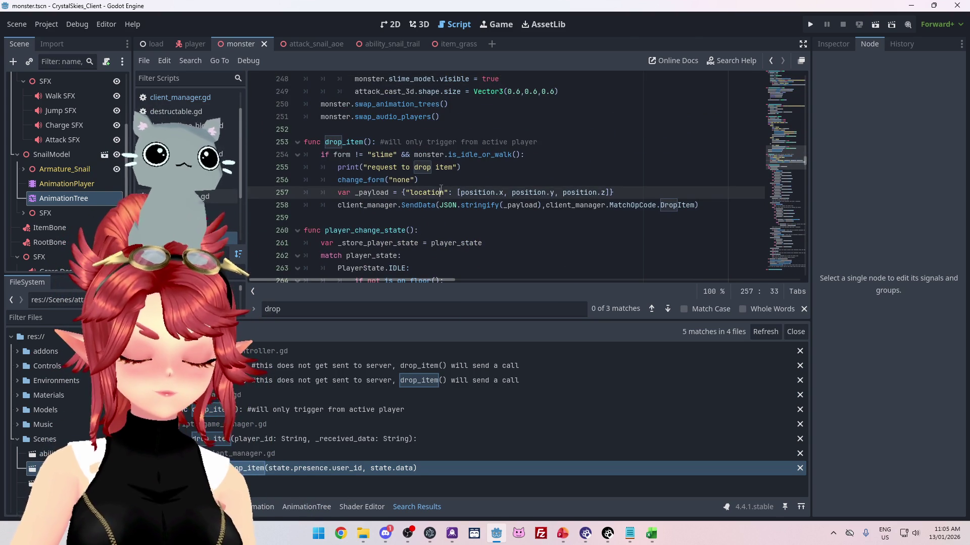
key(ctrl+shift+f)
text(change_form)
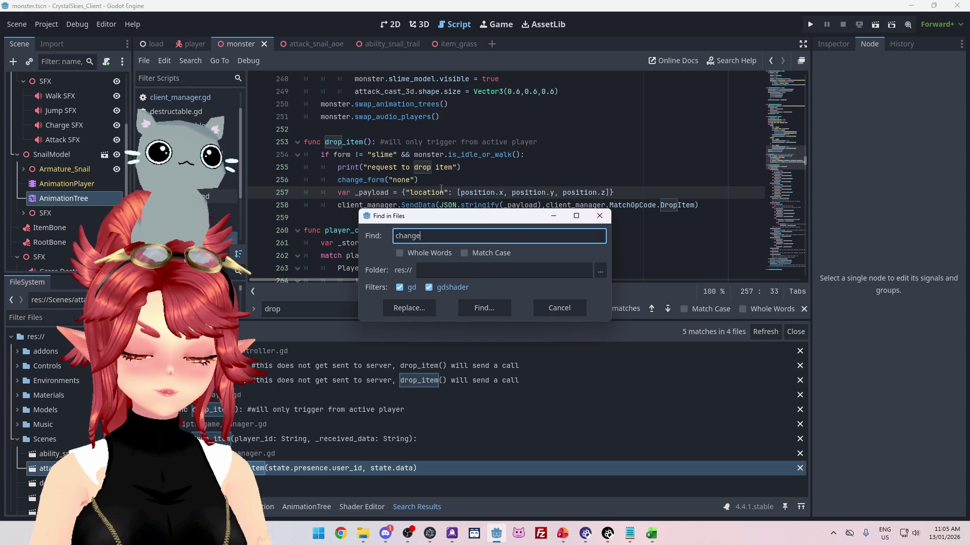
- List every change_form use across the project and open its definition
click(484, 308)
click(312, 461)
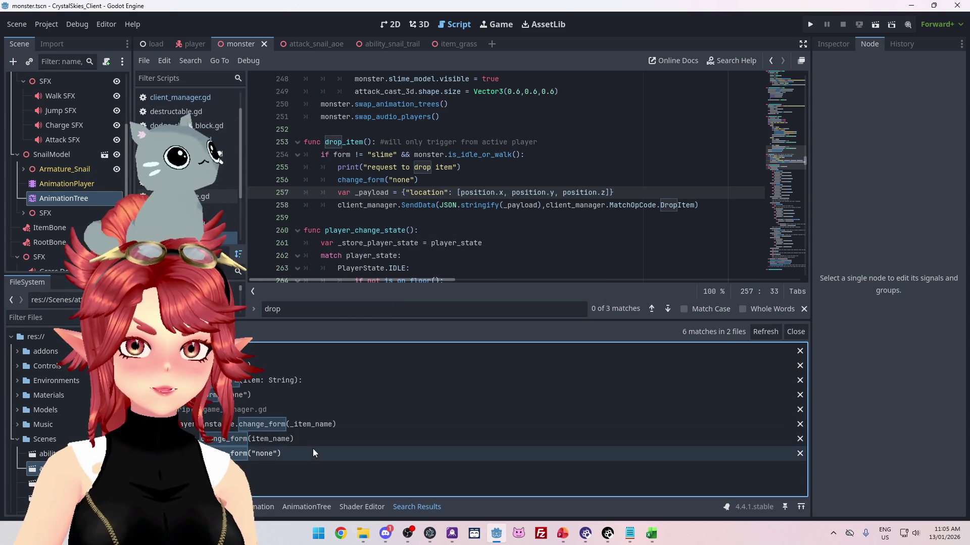
click(269, 384)
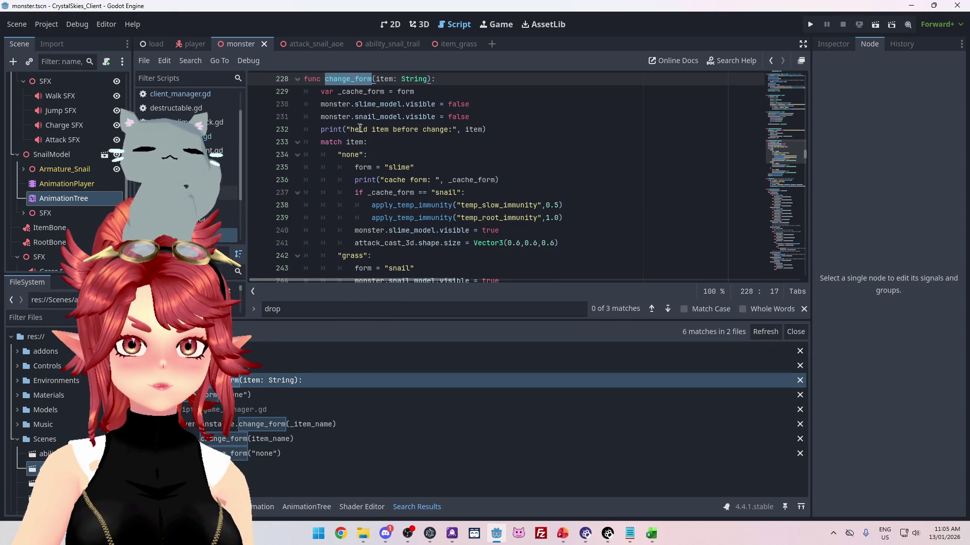
- Reword the change_form print to "request to change form holding:" and launch a test run
click(353, 130)
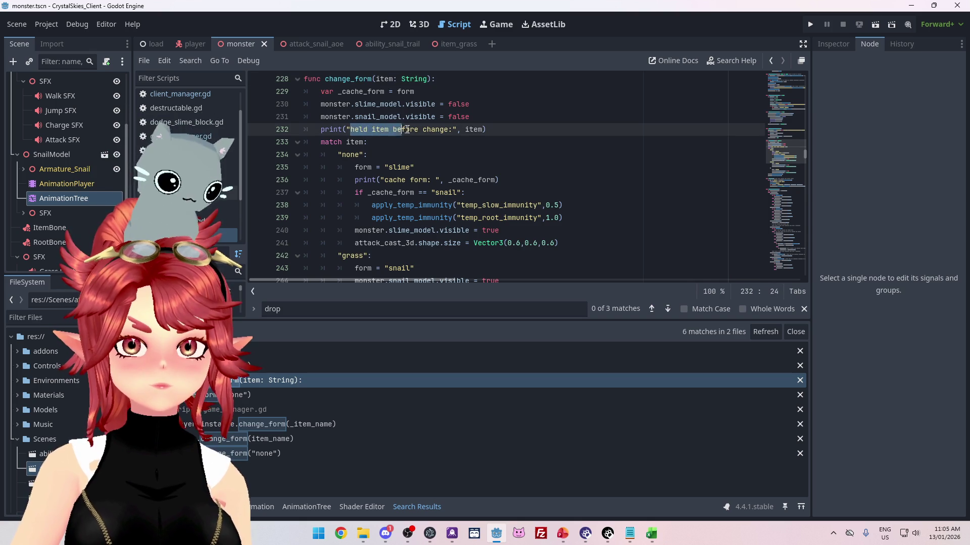
text(reque)
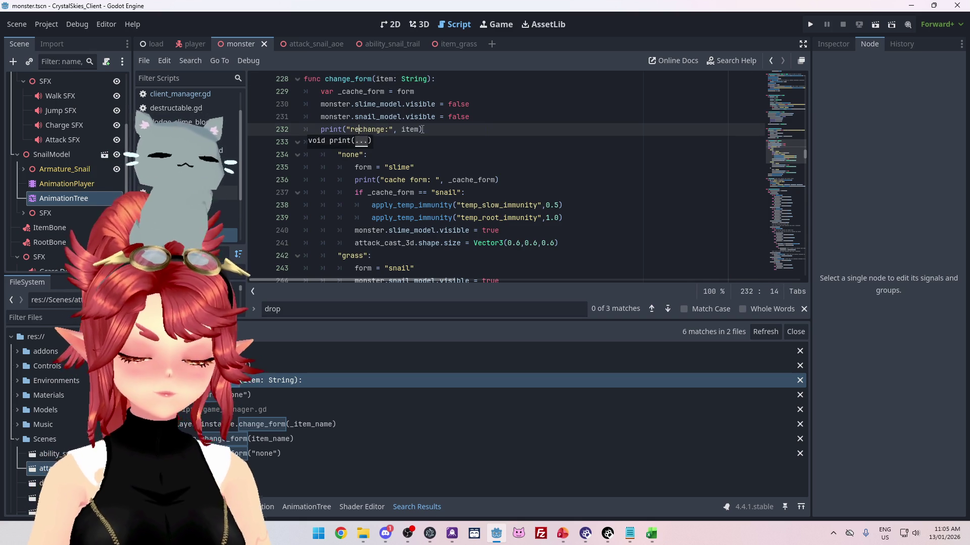
text(st to change form)
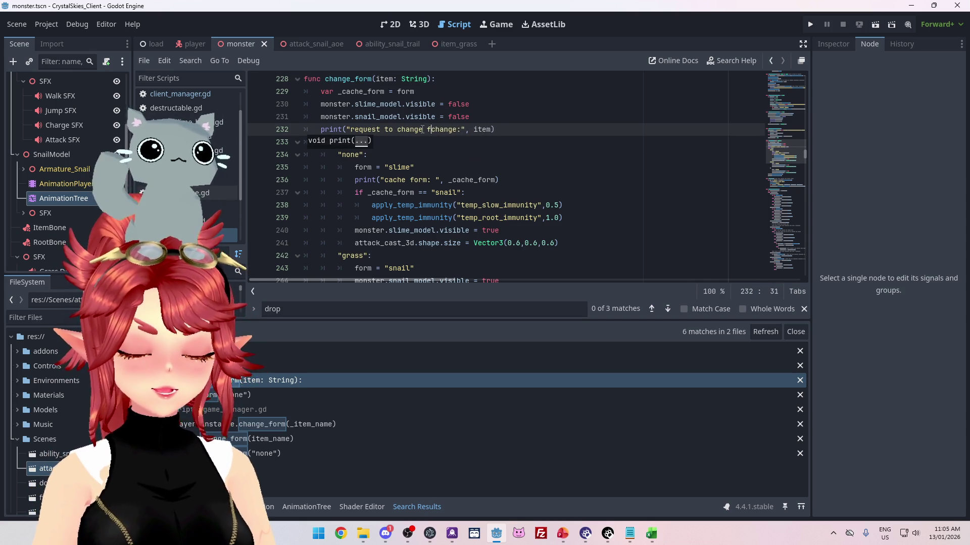
text( holding)
key(Delete)
key(Delete)
key(Delete)
key(Delete)
key(Delete)
key(Delete)
text(:)
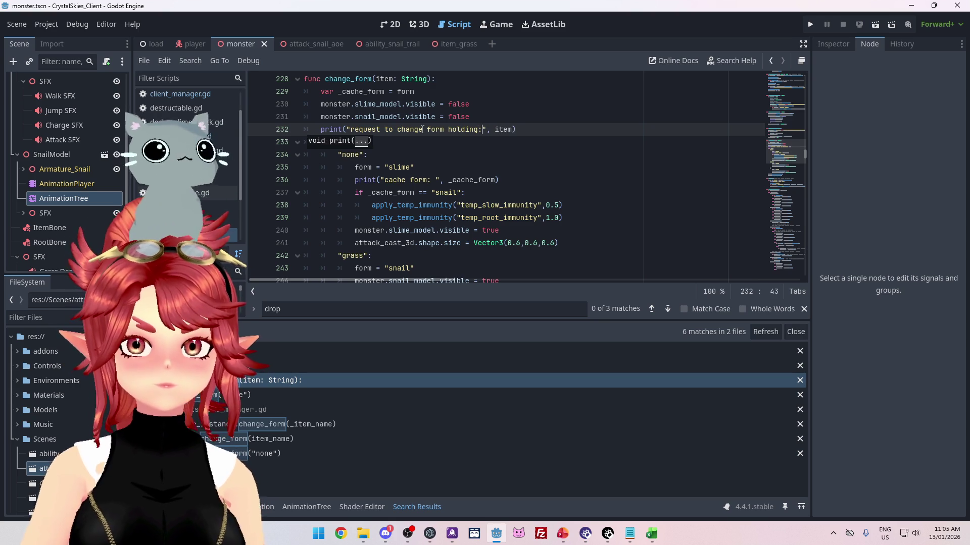
scroll(453, 141, down, 1)
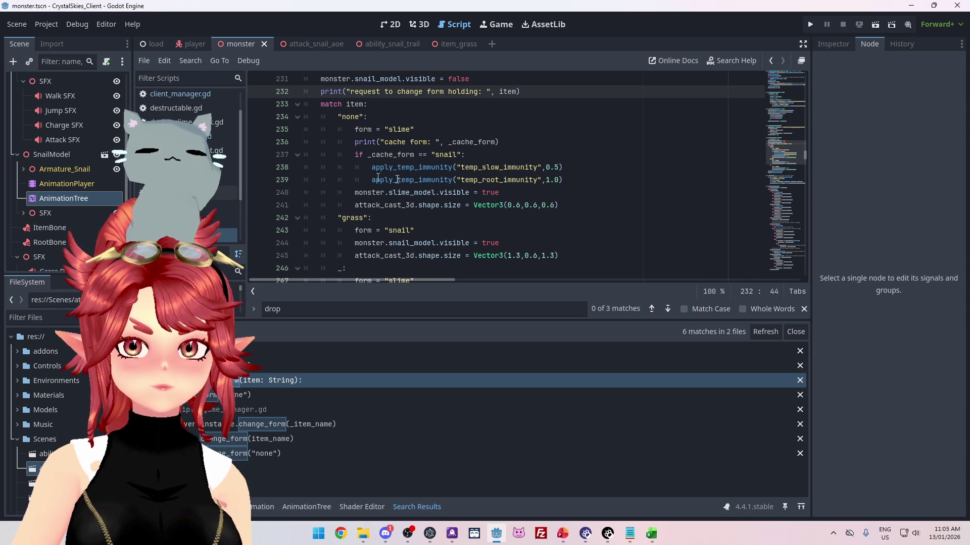
scroll(494, 198, down, 2)
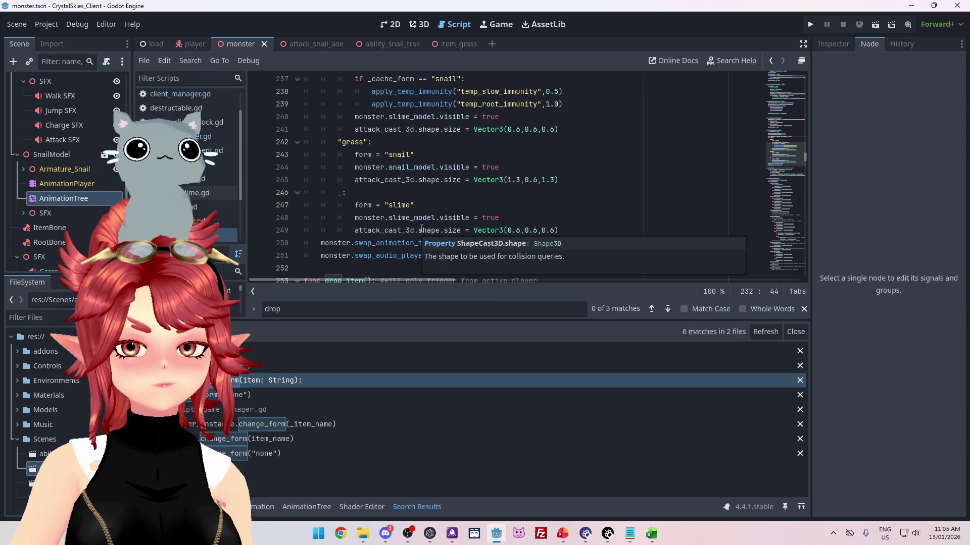
scroll(430, 217, up, 3)
scroll(427, 168, down, 1)
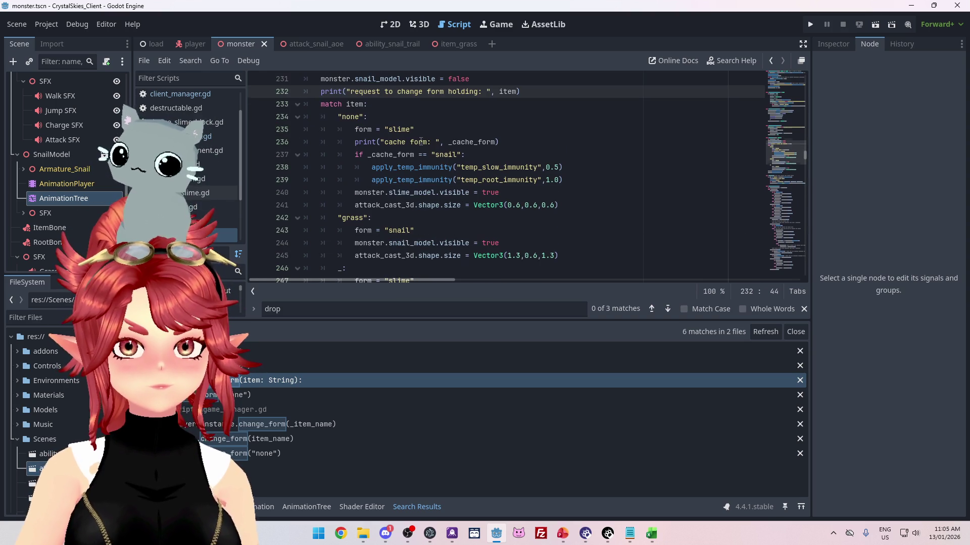
key(F5)
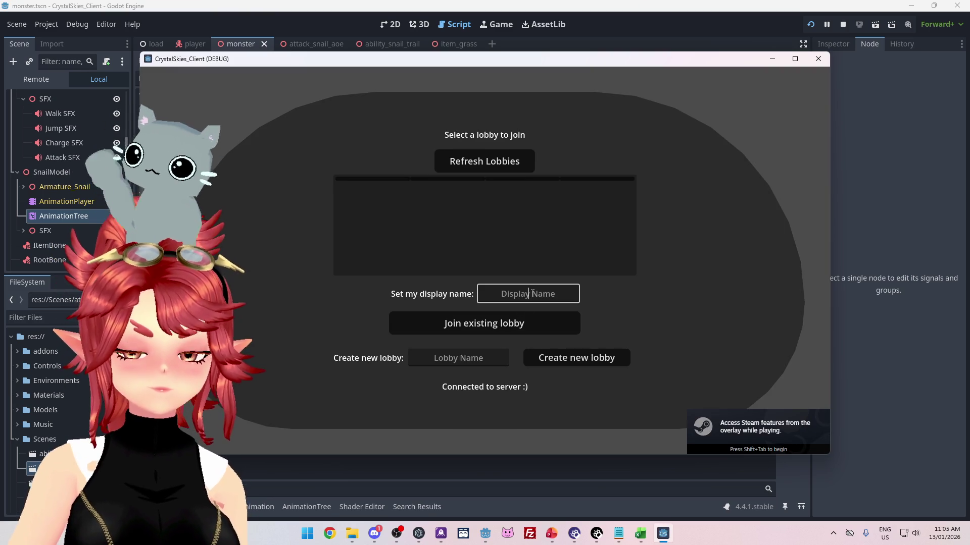
- Enter a display name, create a new lobby, move the snail across the grass, then stop the game
text(Phwee)
key(Tab)
text(asdfasd)
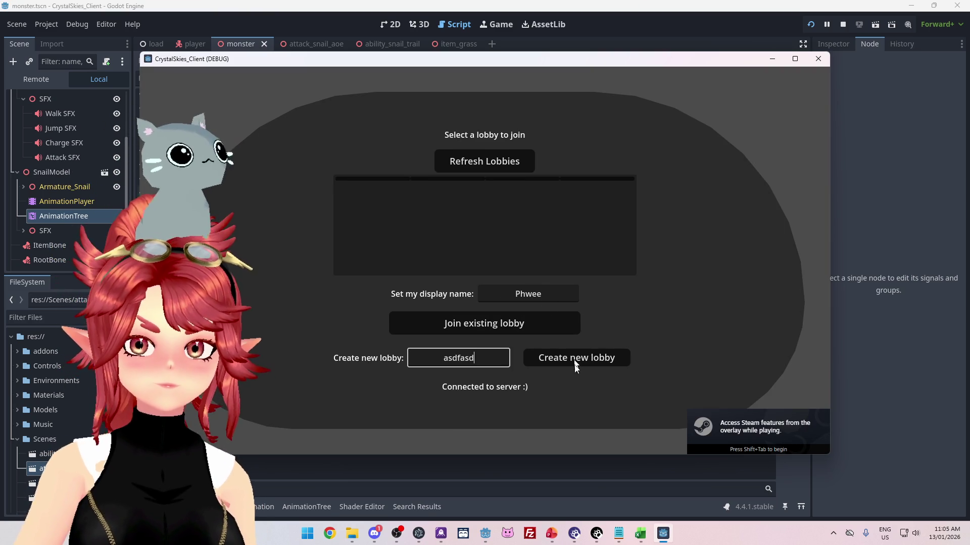
click(582, 360)
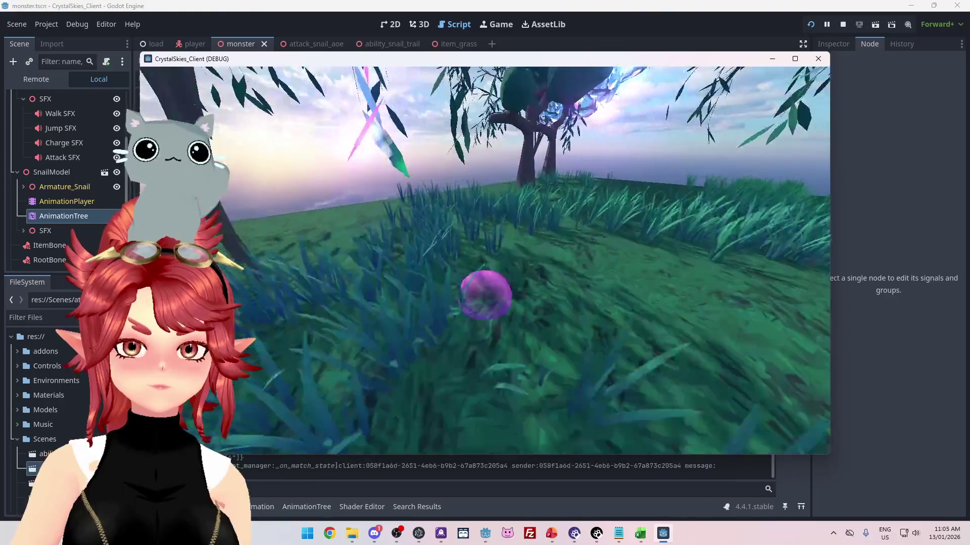
key(w)
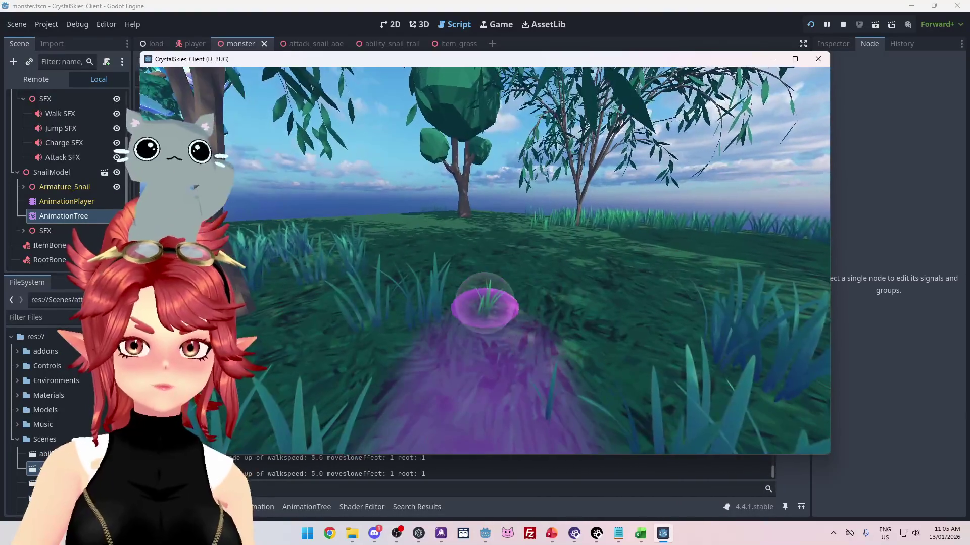
key(w)
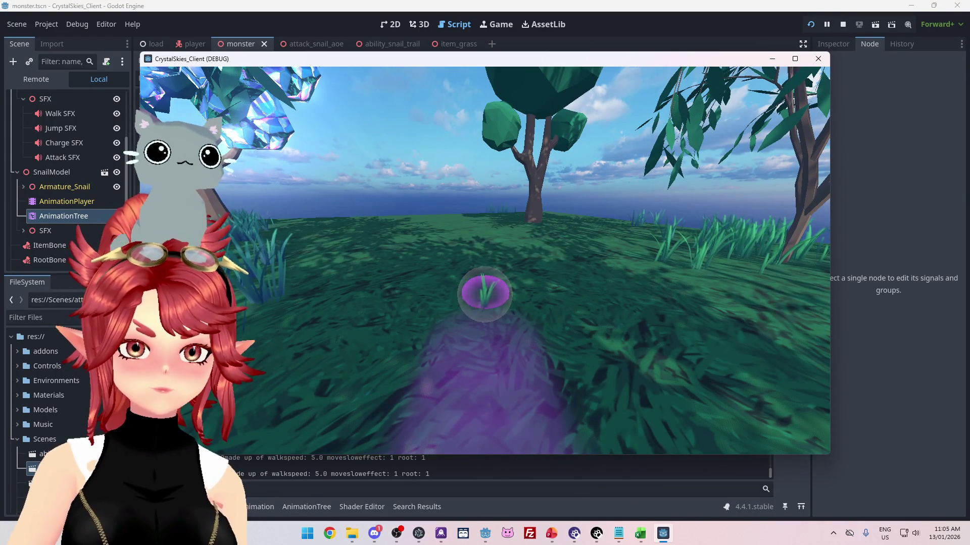
key(Escape)
click(842, 25)
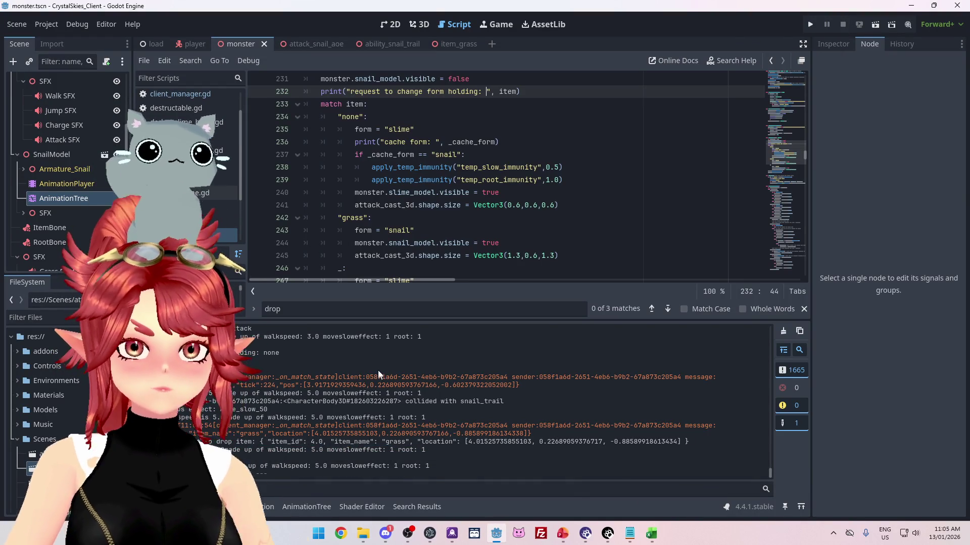
scroll(325, 389, up, 2)
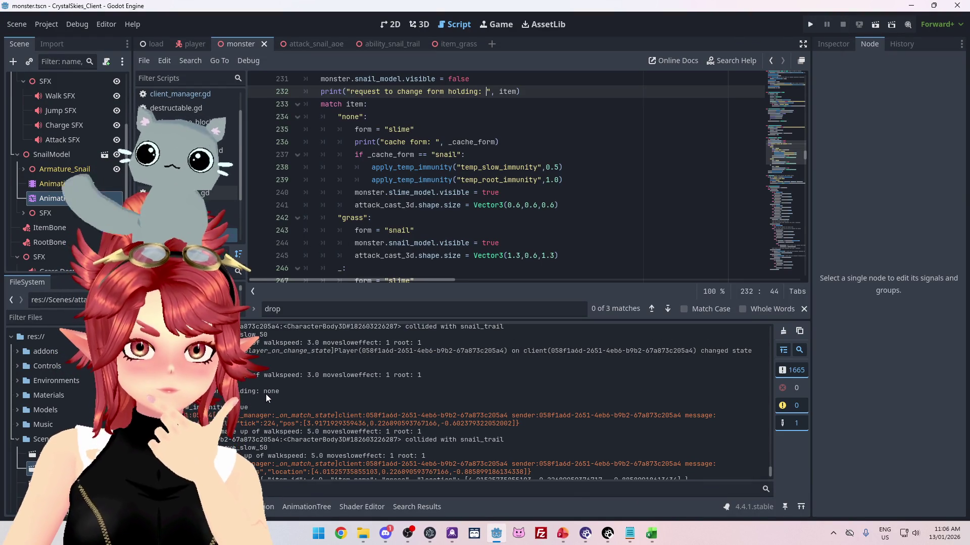
scroll(326, 390, up, 1)
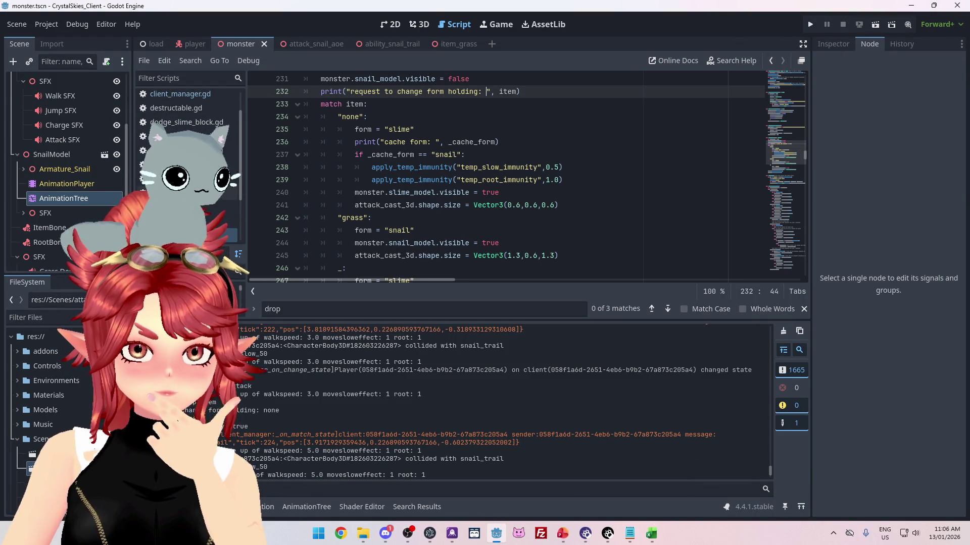
scroll(326, 387, up, 1)
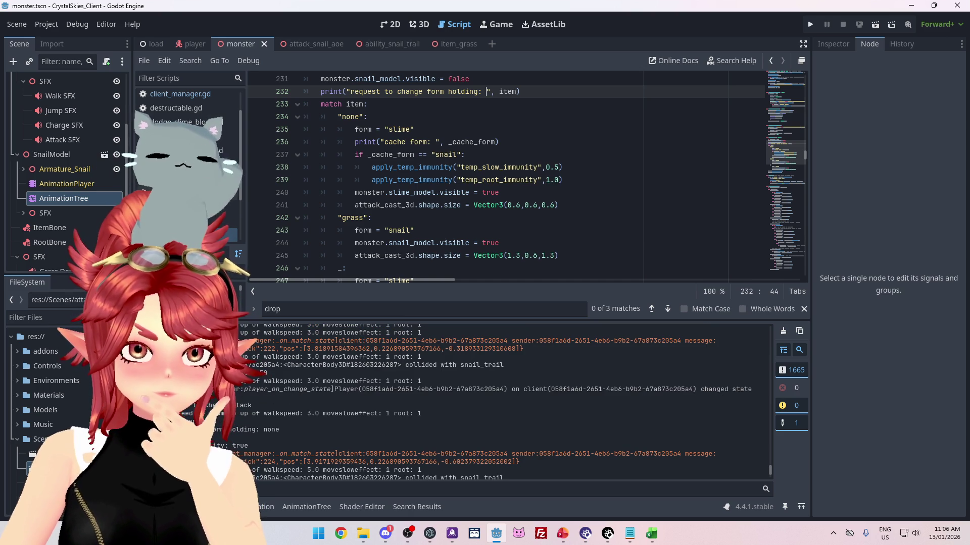
mouse_move(536, 340)
mouse_down()
mouse_move(637, 341)
mouse_move(257, 406)
mouse_up()
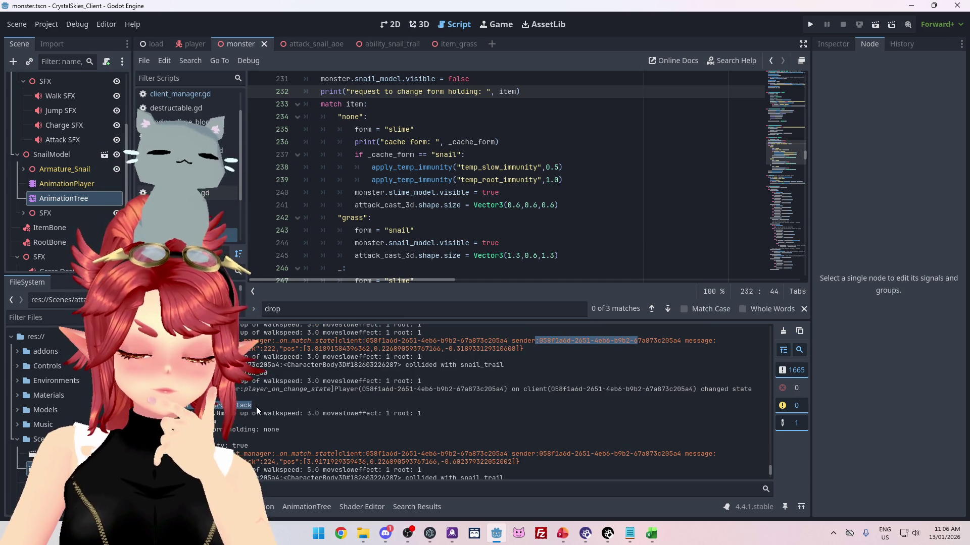
drag(359, 348, 218, 422)
scroll(327, 245, up, 3)
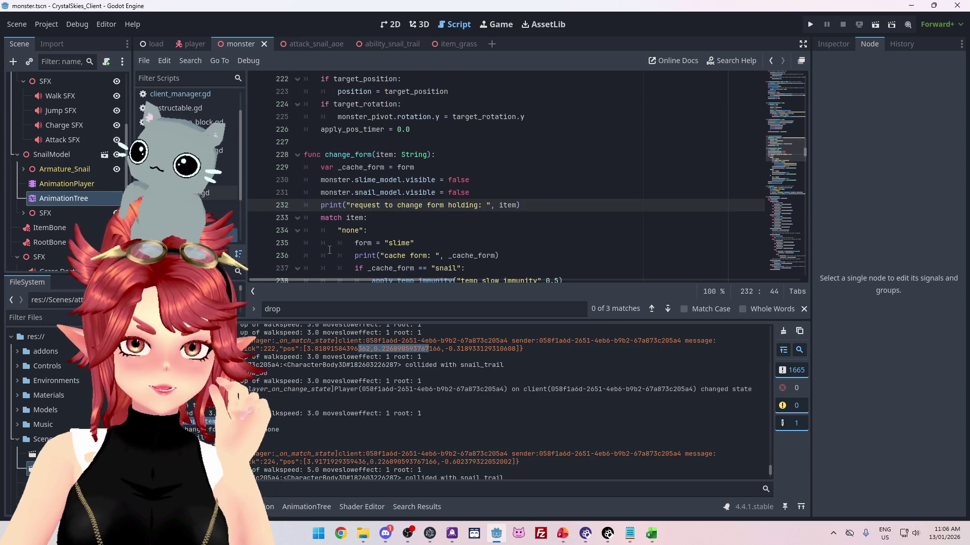
scroll(328, 238, down, 8)
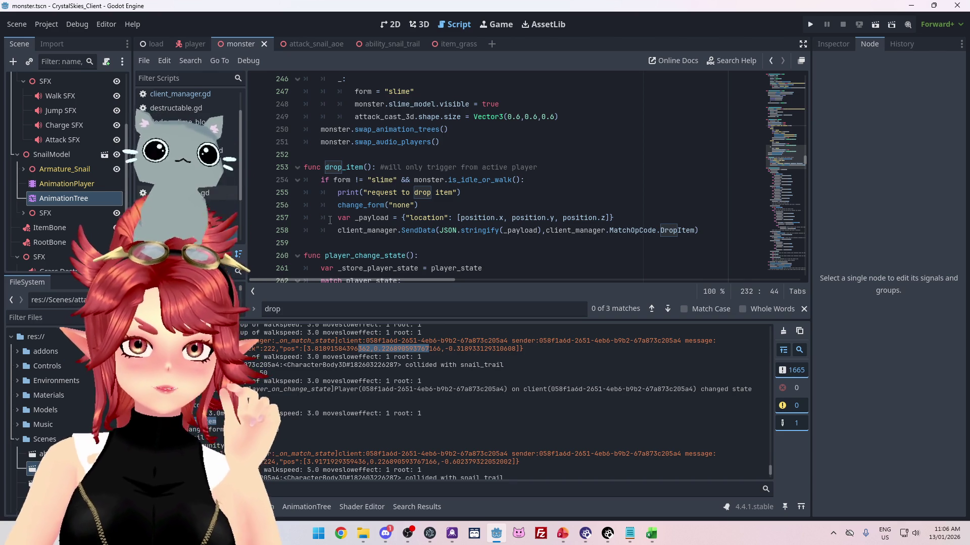
scroll(330, 221, up, 1)
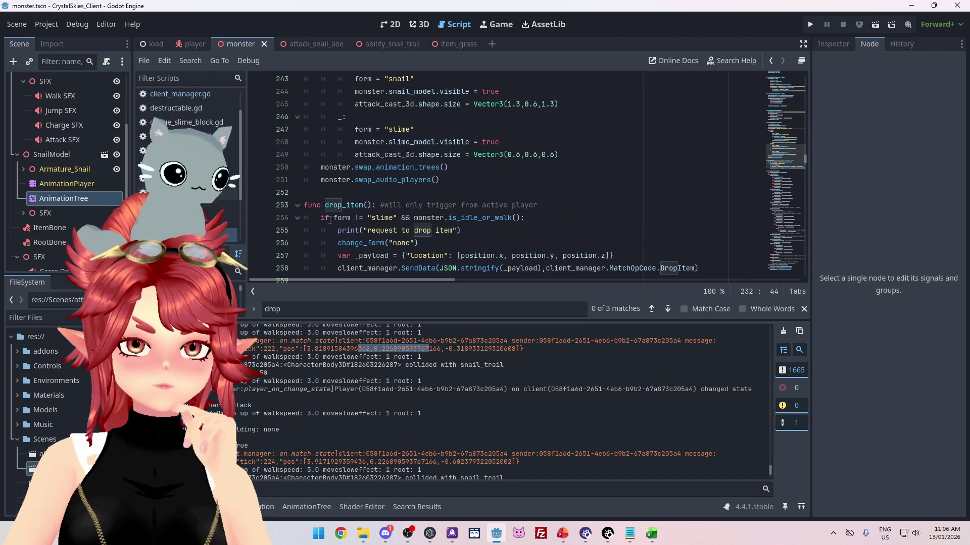
scroll(419, 221, down, 2)
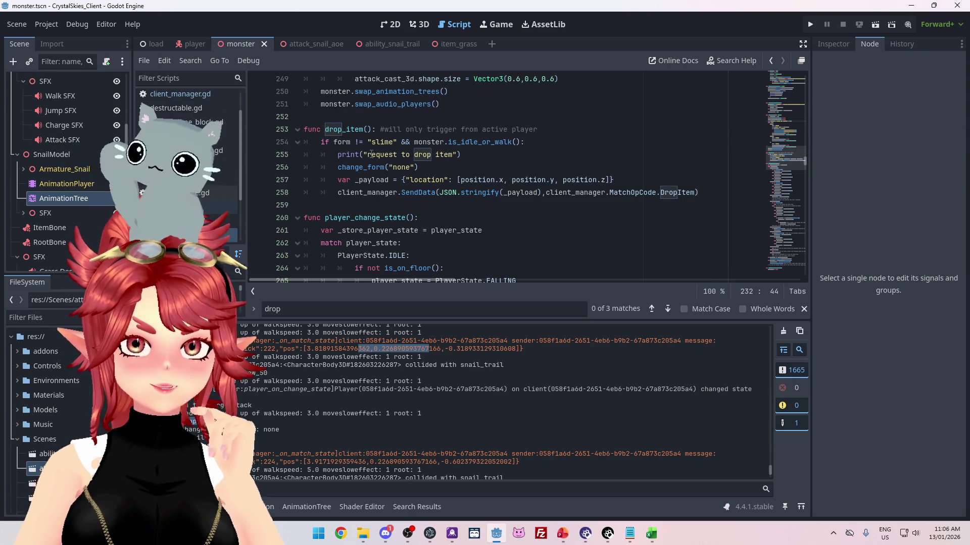
mouse_move(428, 349)
mouse_down()
mouse_move(303, 349)
mouse_move(346, 349)
mouse_up()
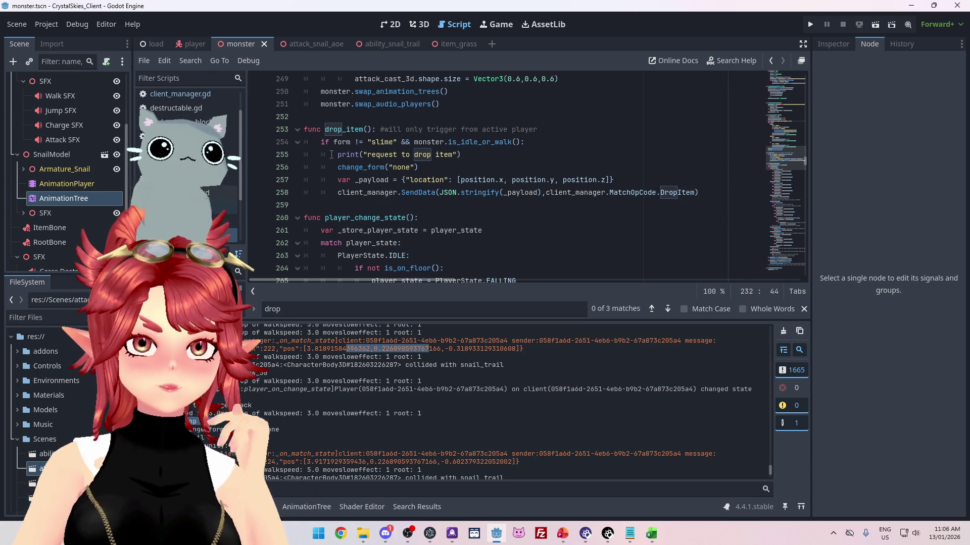
drag(340, 154, 395, 169)
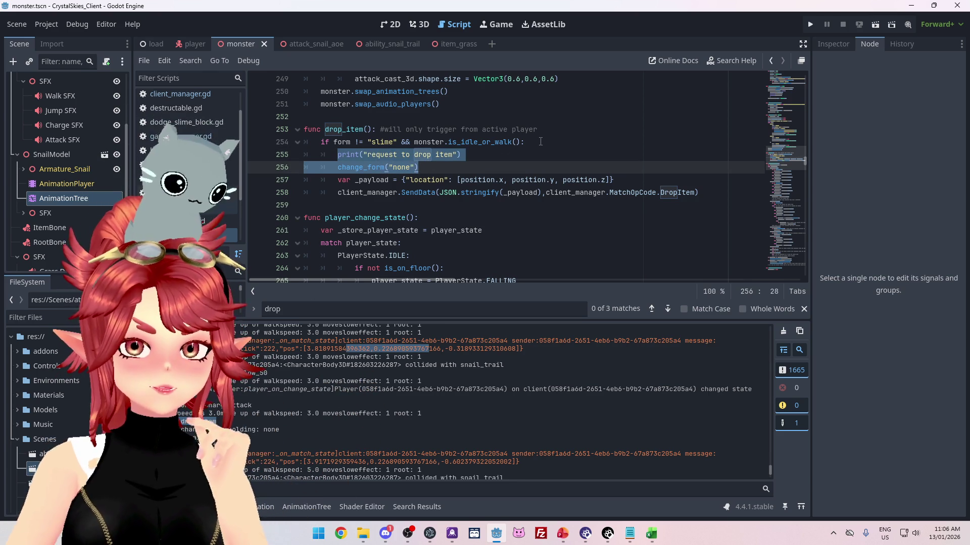
click(529, 171)
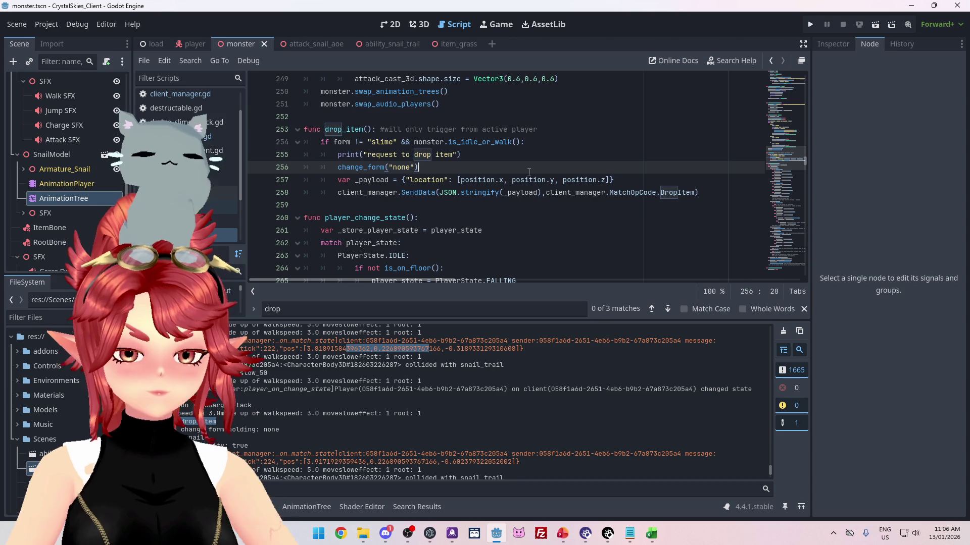
- Search the project for "set animation" and open the match in the travel function
key(ctrl+f)
key(ctrl+shift+f)
text(set animation)
key(Return)
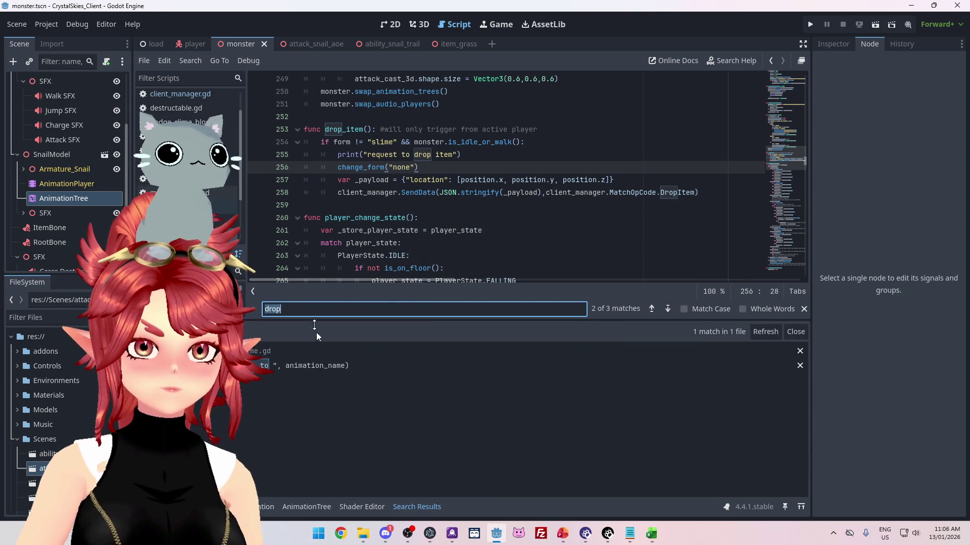
click(327, 366)
scroll(483, 179, up, 4)
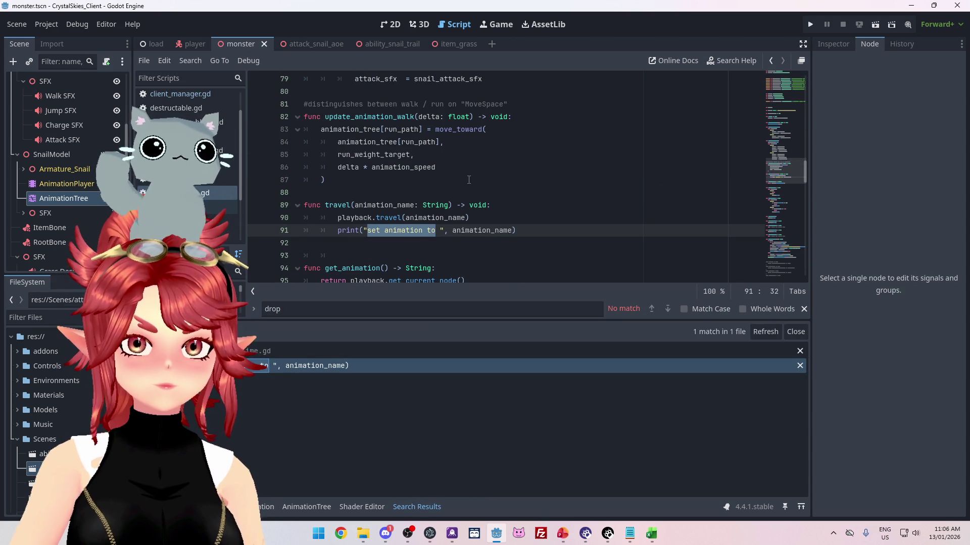
scroll(469, 180, down, 1)
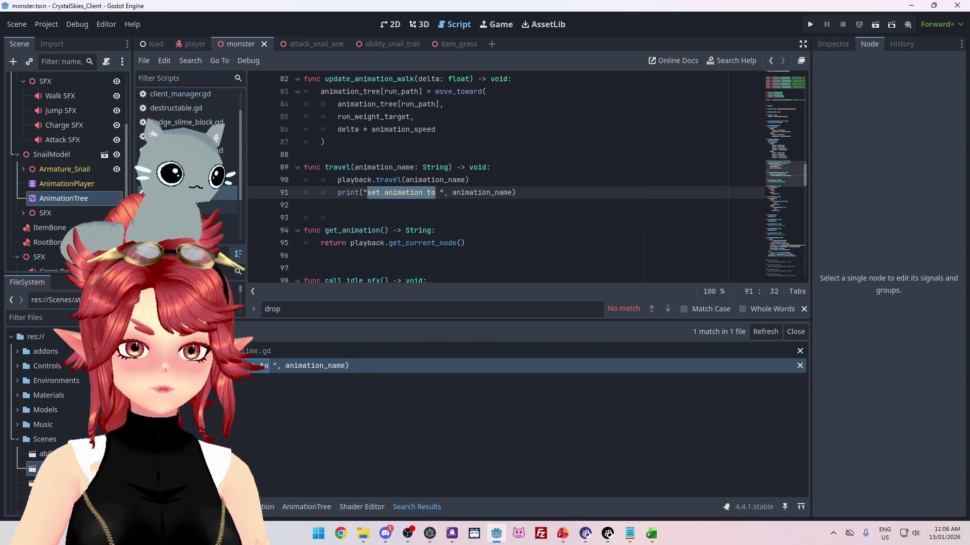
- Bring back the Output log and select the sender id and player state change lines
key(ctrl+alt+o)
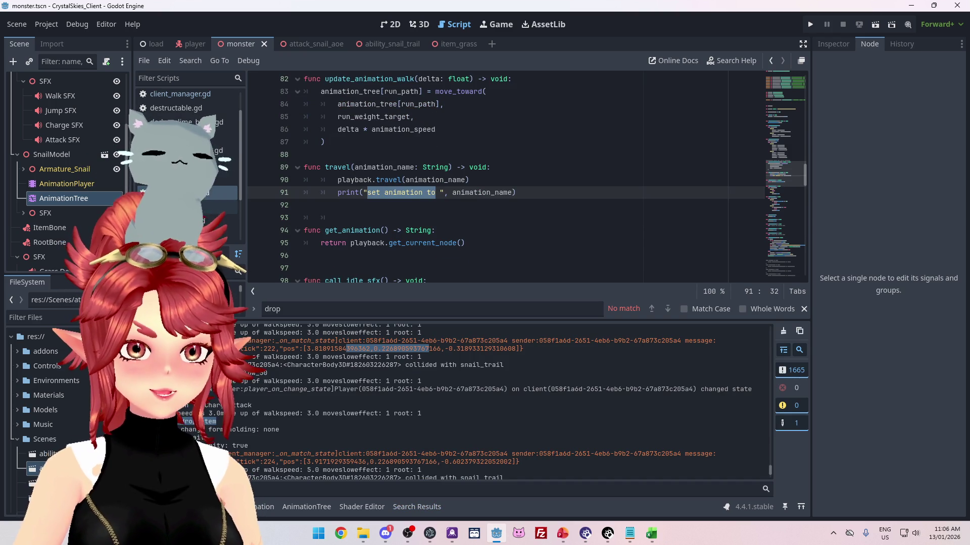
drag(518, 341, 586, 340)
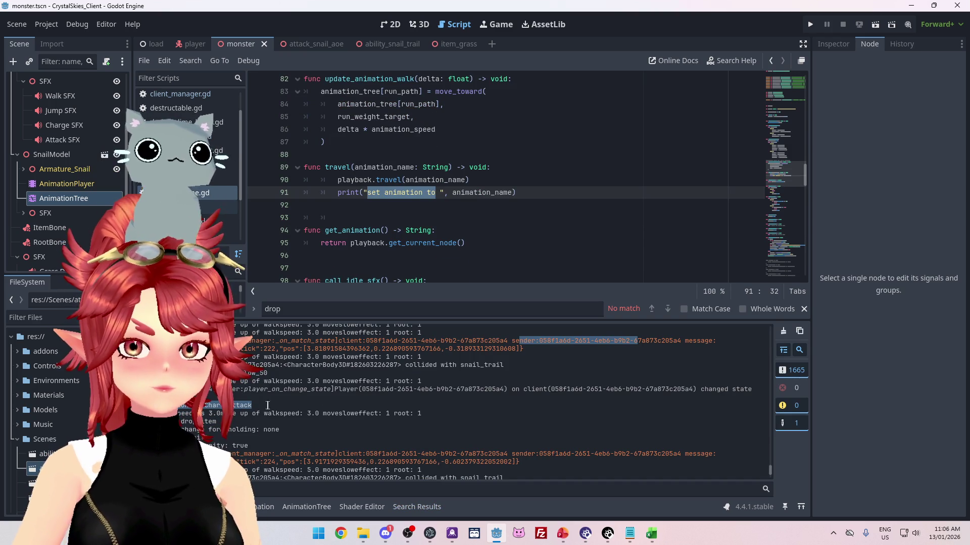
drag(693, 389, 751, 389)
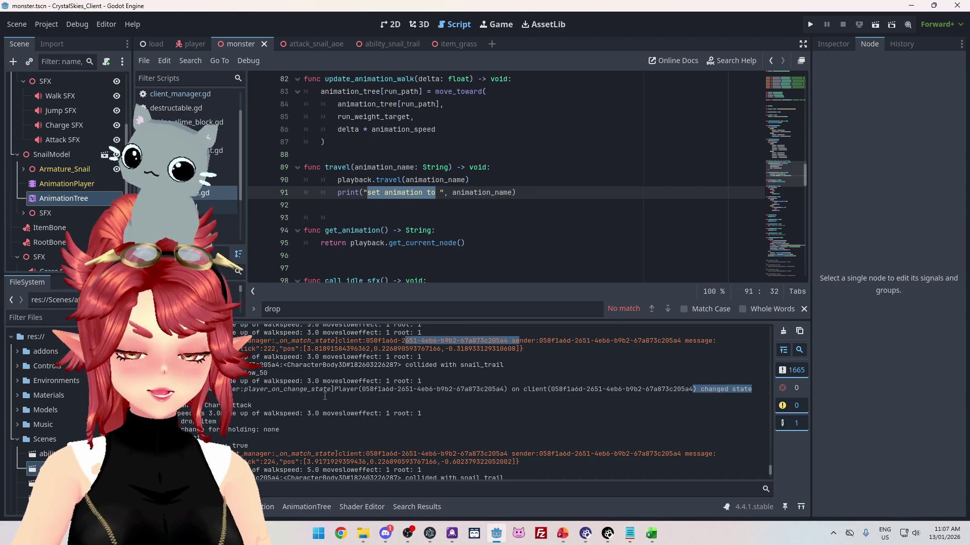
drag(224, 397, 222, 332)
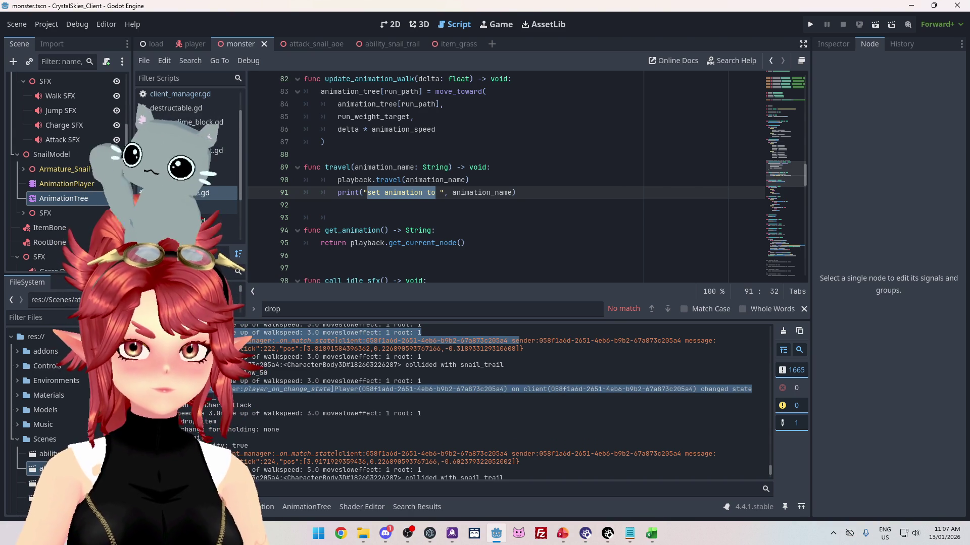
scroll(449, 196, up, 3)
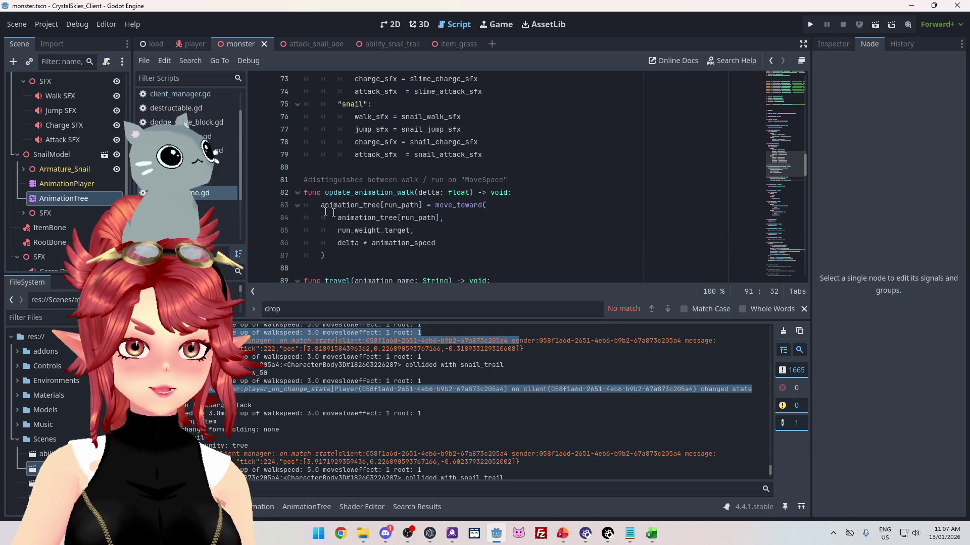
scroll(449, 196, down, 1)
click(428, 174)
key(ctrl+shift+f)
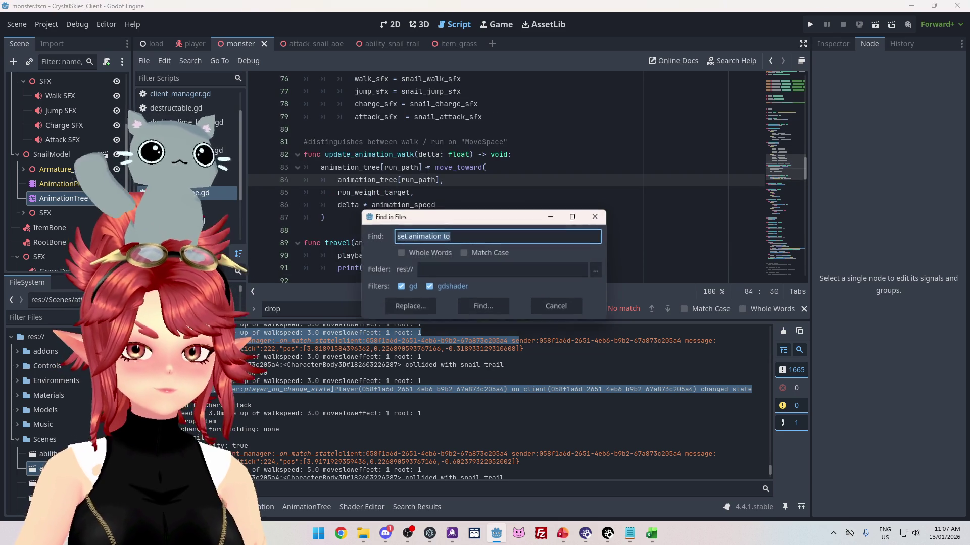
- Find drop_item across scripts, check client_manager.gd and game_manager.gd, then select monster's is_idle_or_walk check
text(drop)
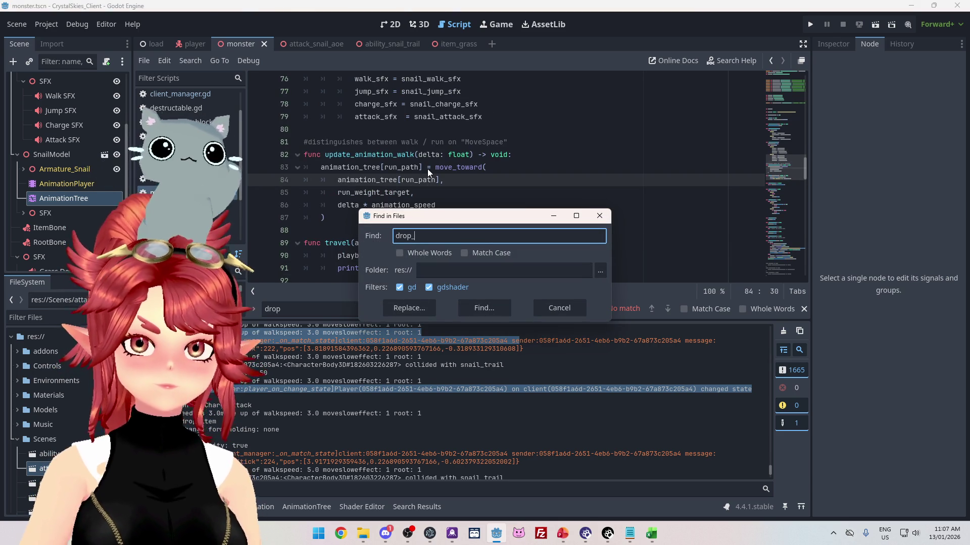
text(_item)
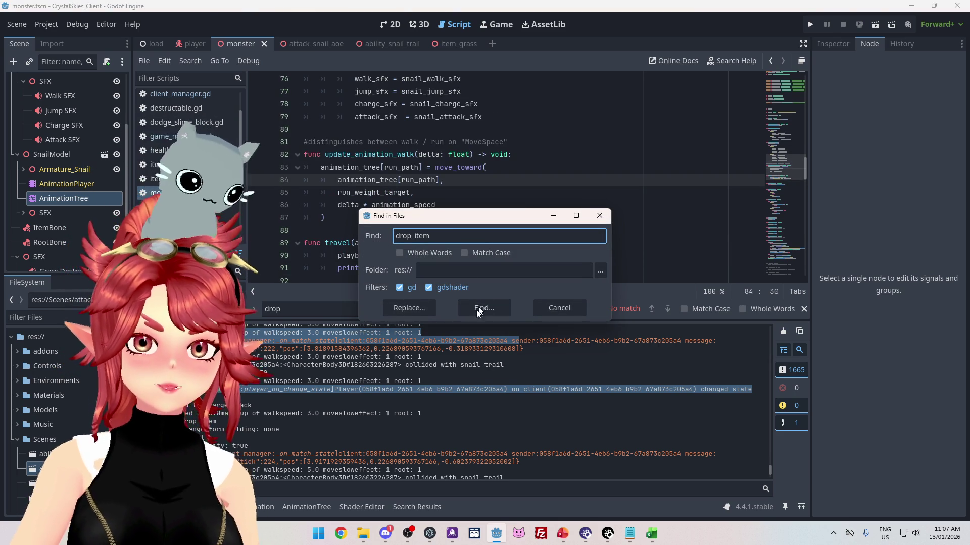
click(506, 307)
click(296, 472)
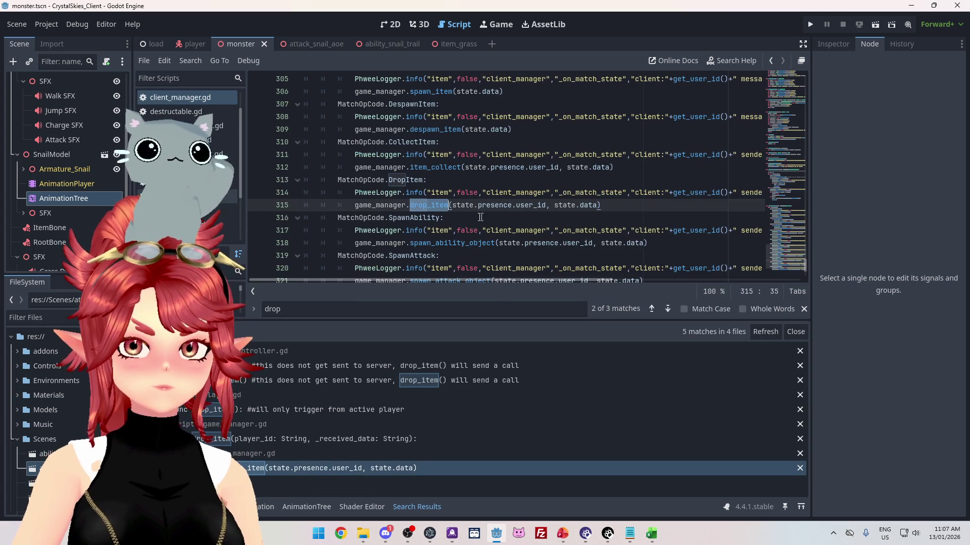
click(325, 444)
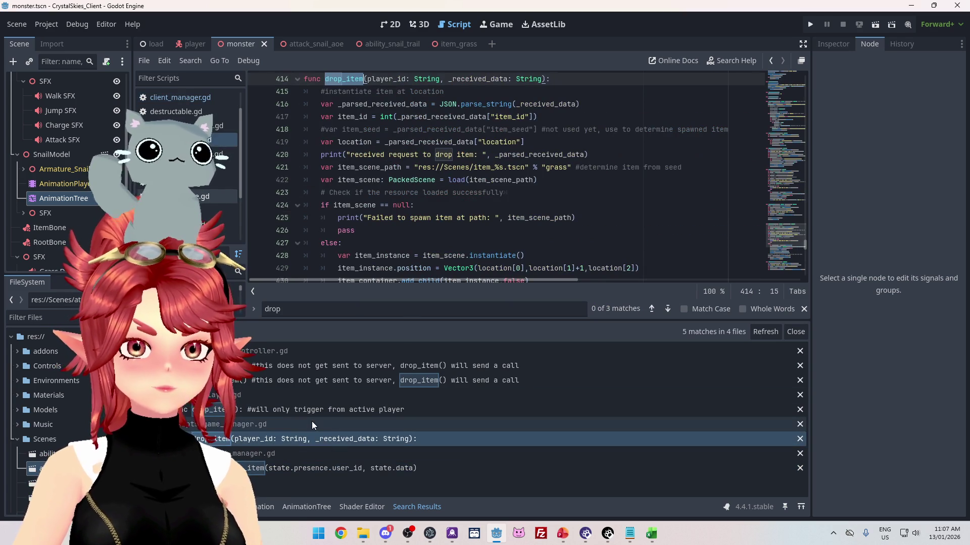
click(307, 413)
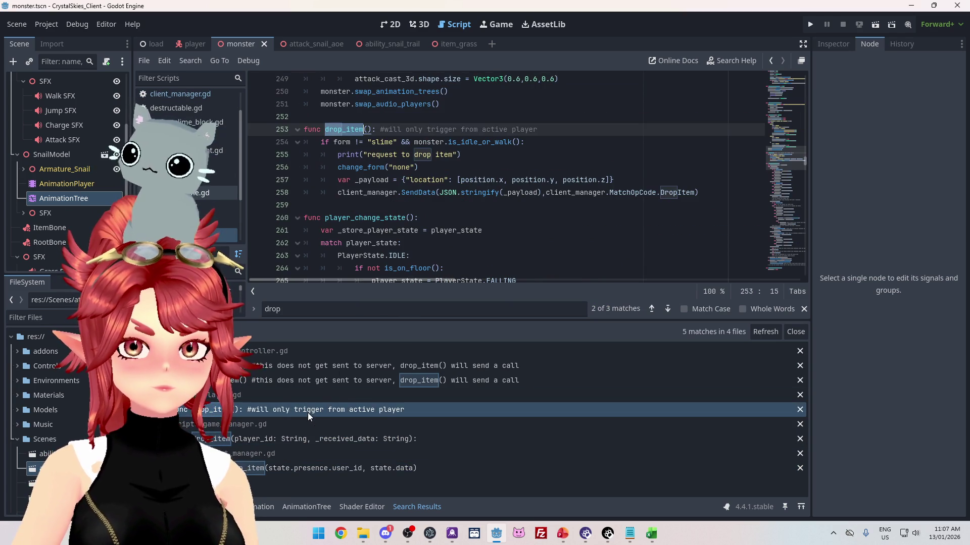
drag(415, 142, 520, 143)
- Replace the check with player_state comparisons against PlayerState.IDLE and PlayerState.WALKING
text(player)
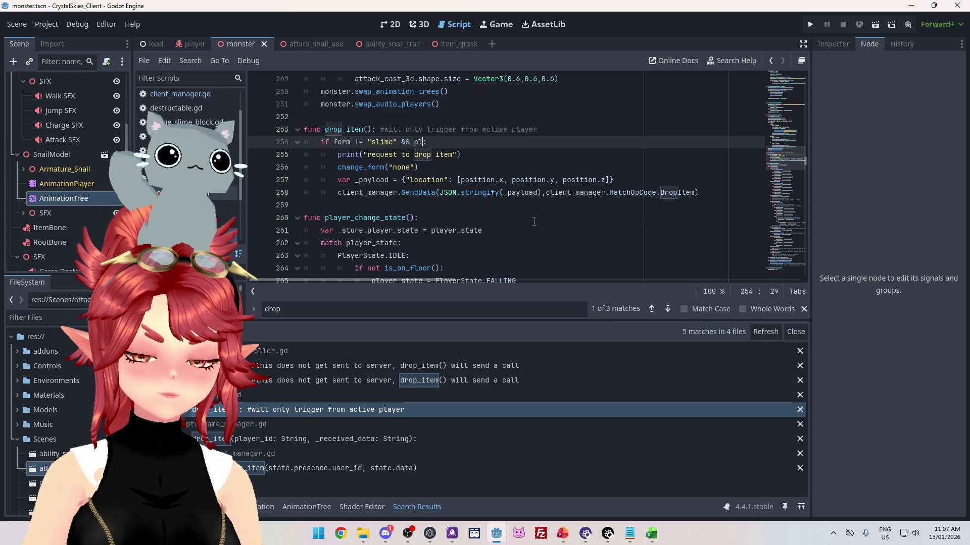
text(_)
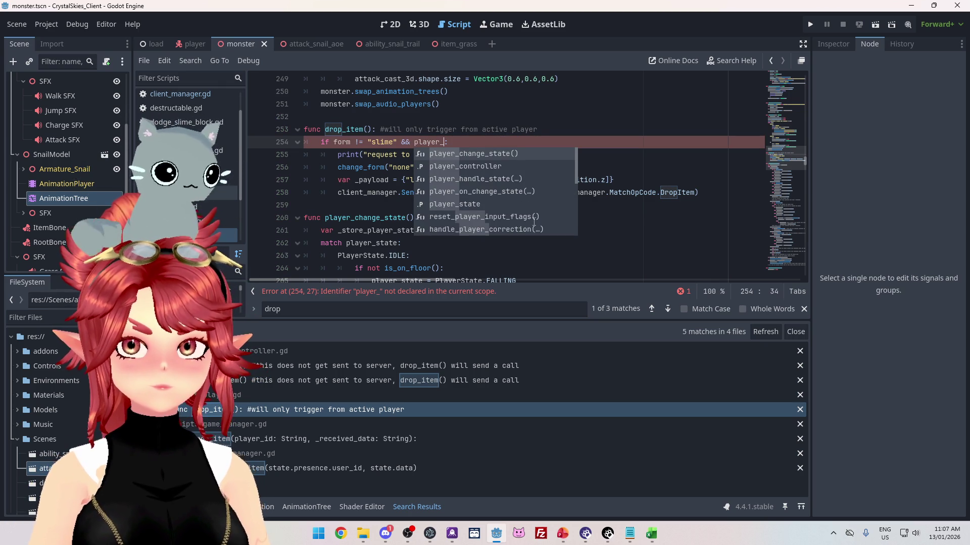
text(state)
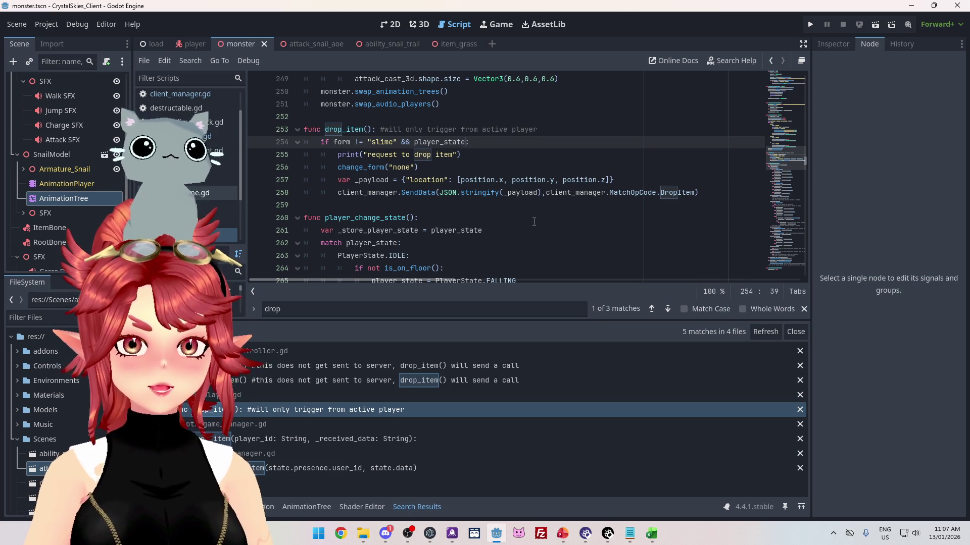
text(Player)
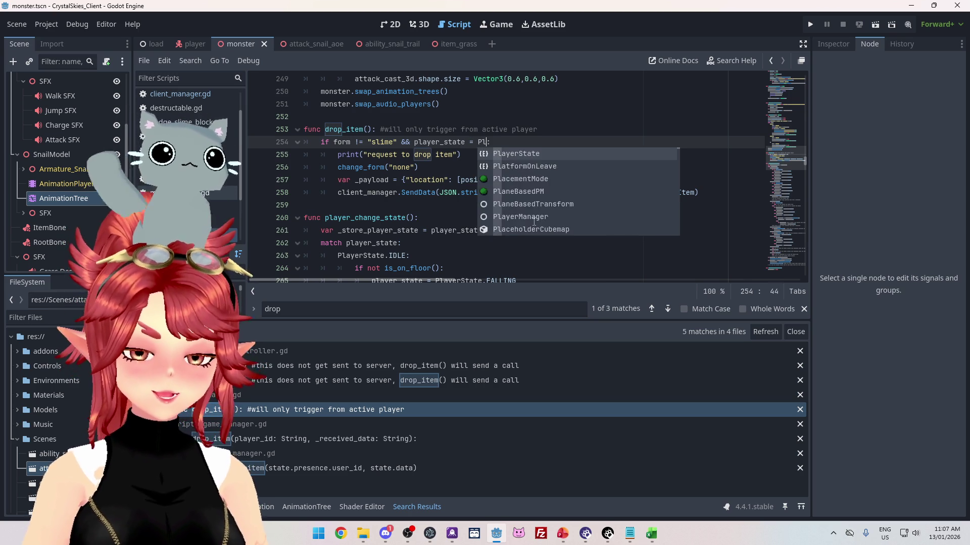
click(525, 154)
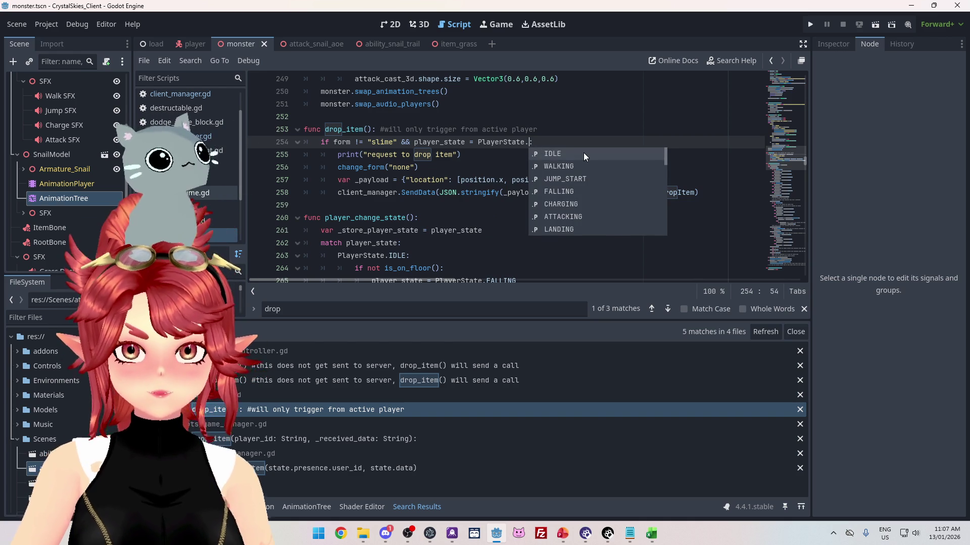
click(583, 153)
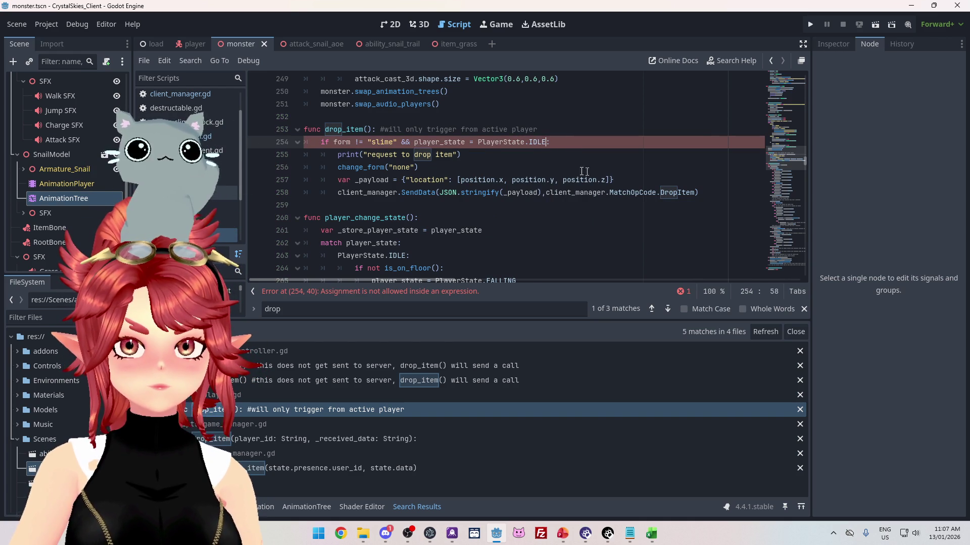
text(IDLE:)
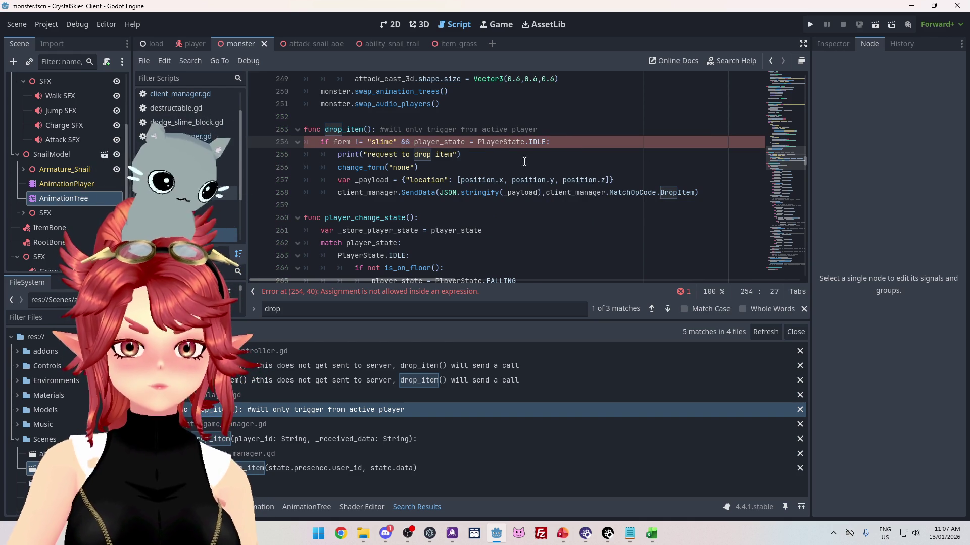
text(()
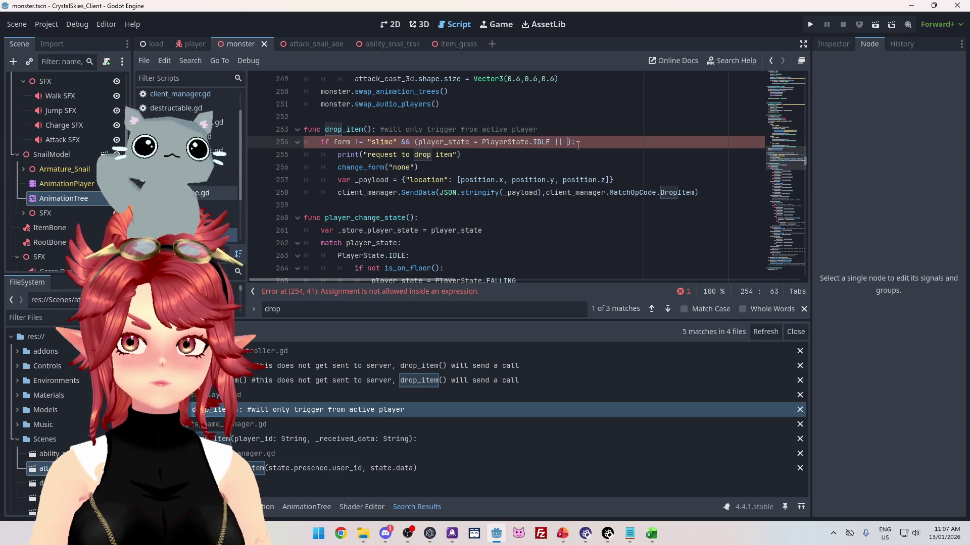
drag(419, 143, 550, 142)
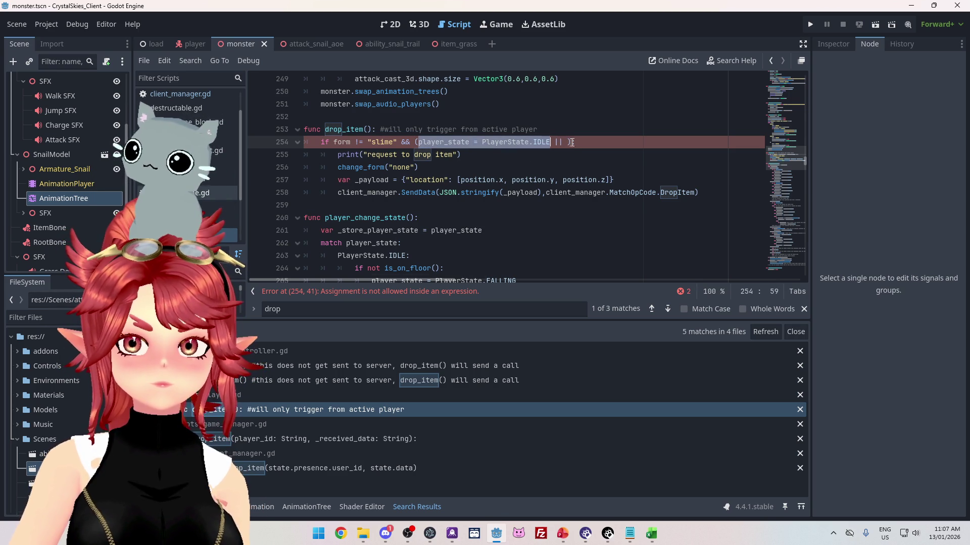
text(player_state = PlayerState.IDLE)
double_click(696, 143)
key(BackSpace)
key(BackSpace)
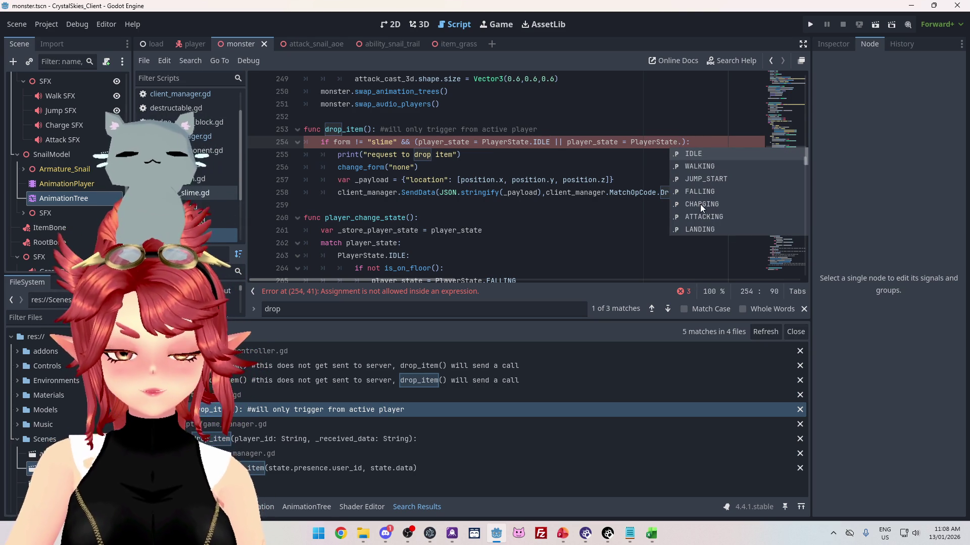
click(700, 167)
- Append a third player_state comparison for PlayerState.FALLING
drag(554, 142, 712, 143)
key(ctrl+c)
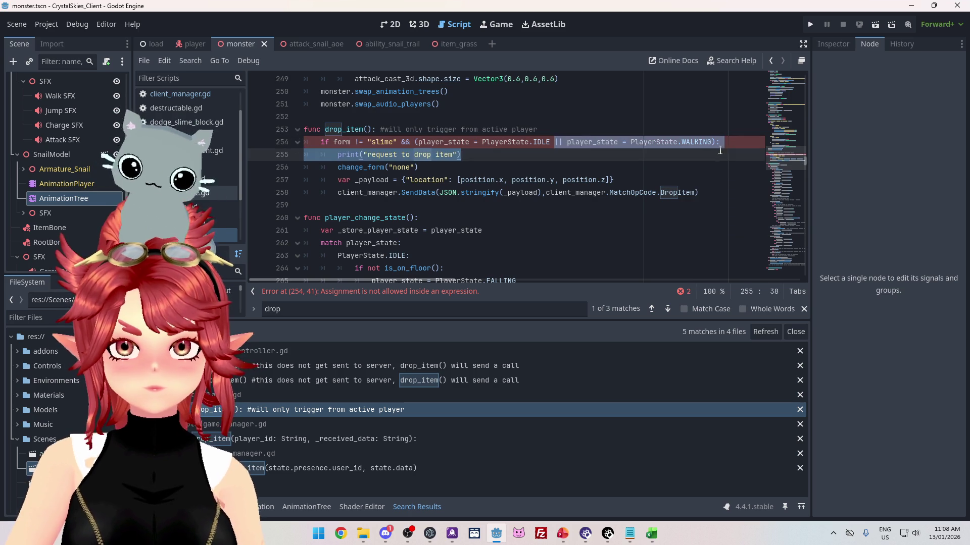
click(712, 142)
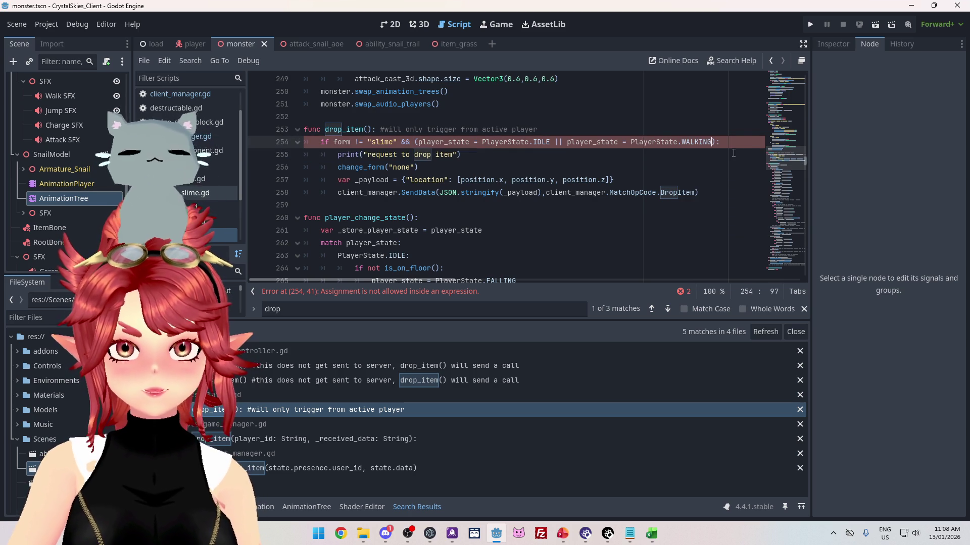
key(ctrl+v)
drag(721, 143, 749, 145)
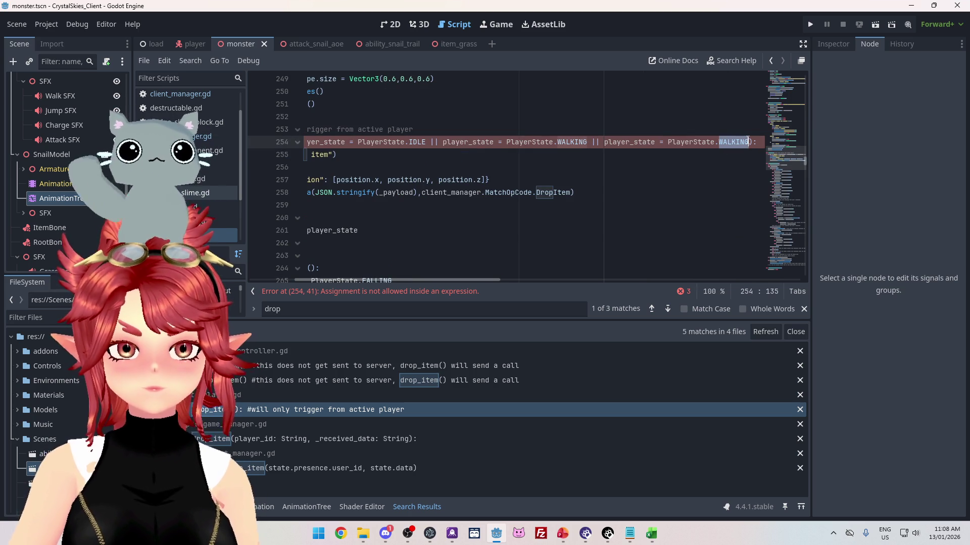
text(FALLING)
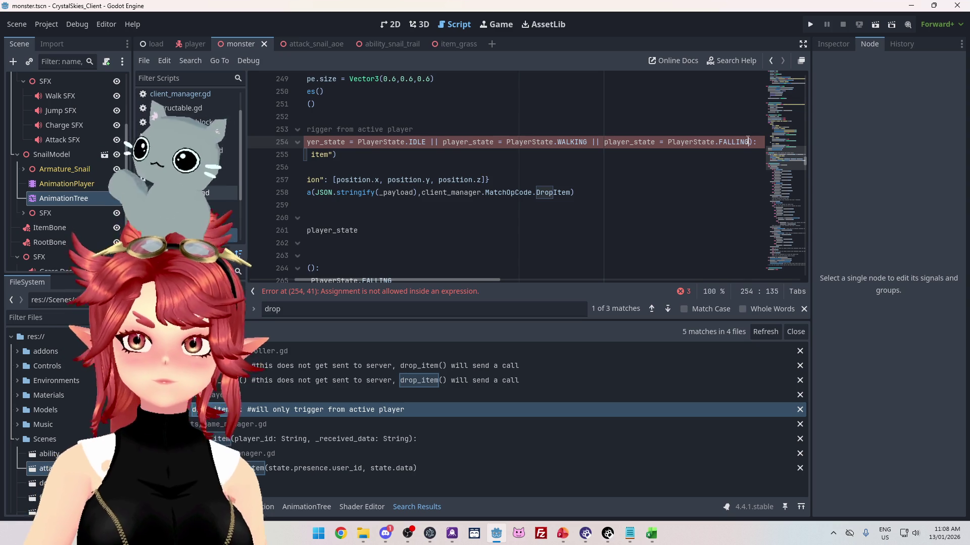
click(678, 177)
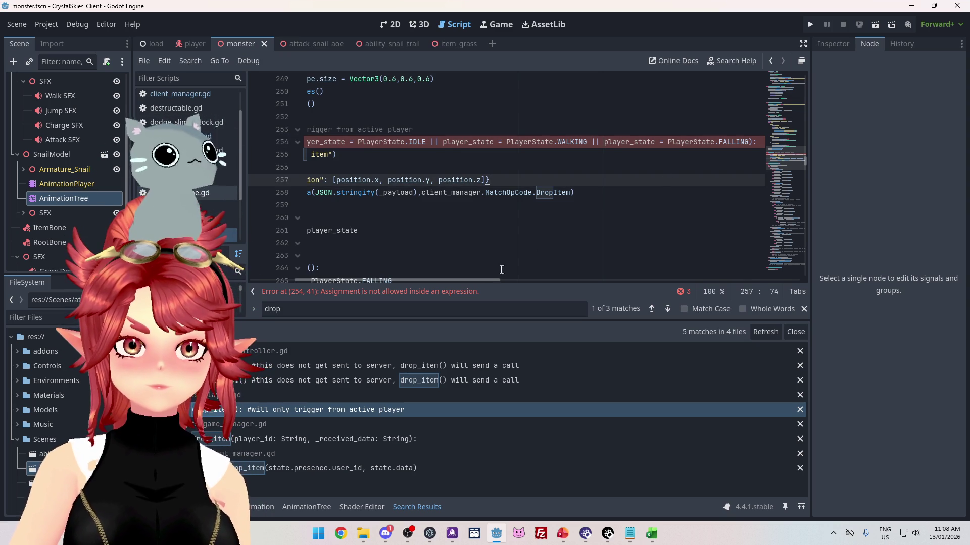
mouse_move(486, 279)
mouse_down()
mouse_move(469, 281)
mouse_move(514, 279)
mouse_up()
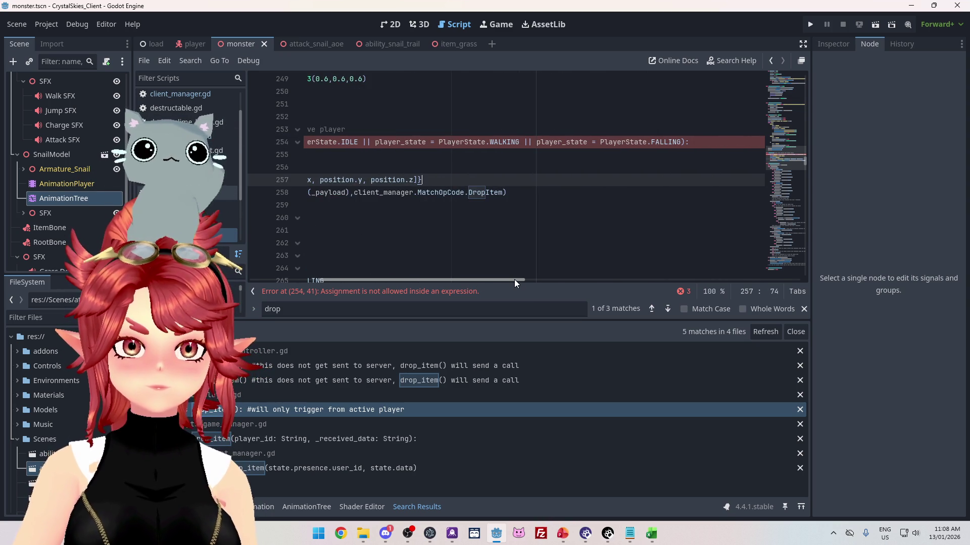
- Turn each '=' into '==' in the IDLE, WALKING and FALLING comparisons to clear the errors
click(596, 143)
text(=)
click(434, 142)
text(= Play)
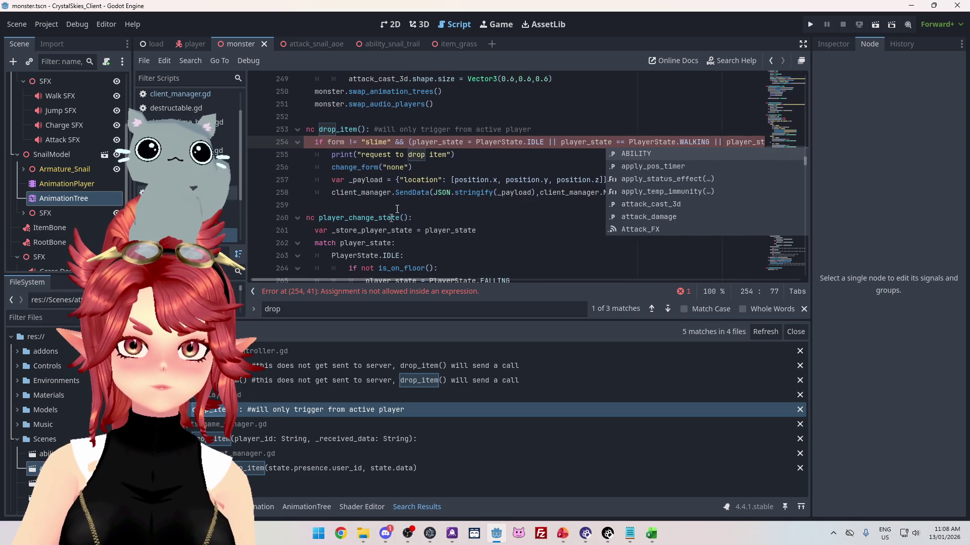
click(476, 142)
text(=)
click(446, 167)
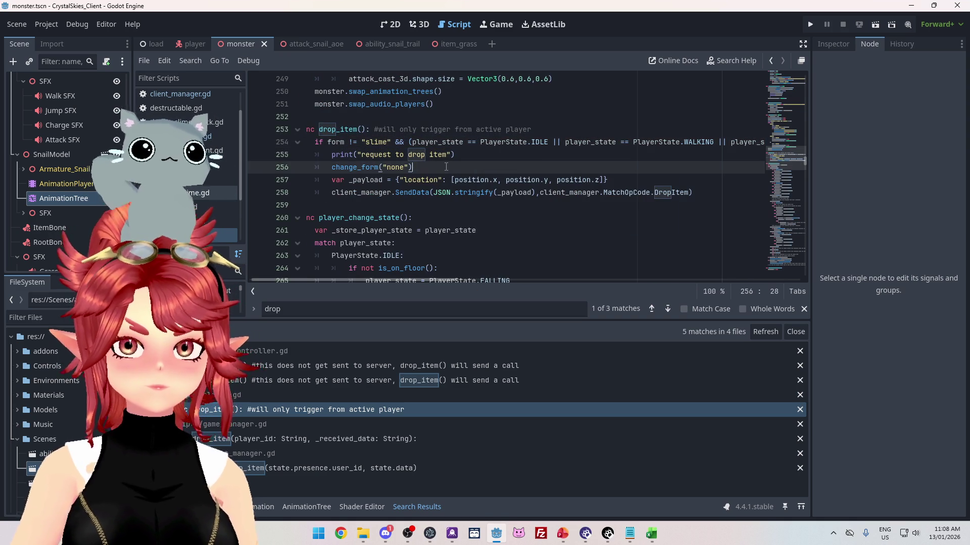
key(alt+Left)
- Delete the is_idle_or_walk function from the animation script
scroll(401, 192, down, 4)
scroll(401, 192, down, 4)
scroll(415, 197, up, 4)
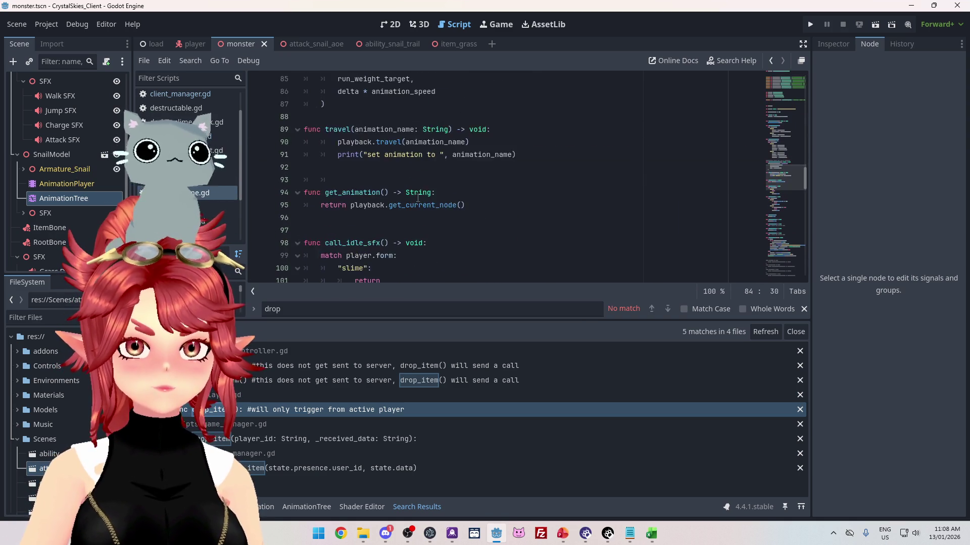
scroll(419, 200, down, 10)
scroll(383, 188, up, 5)
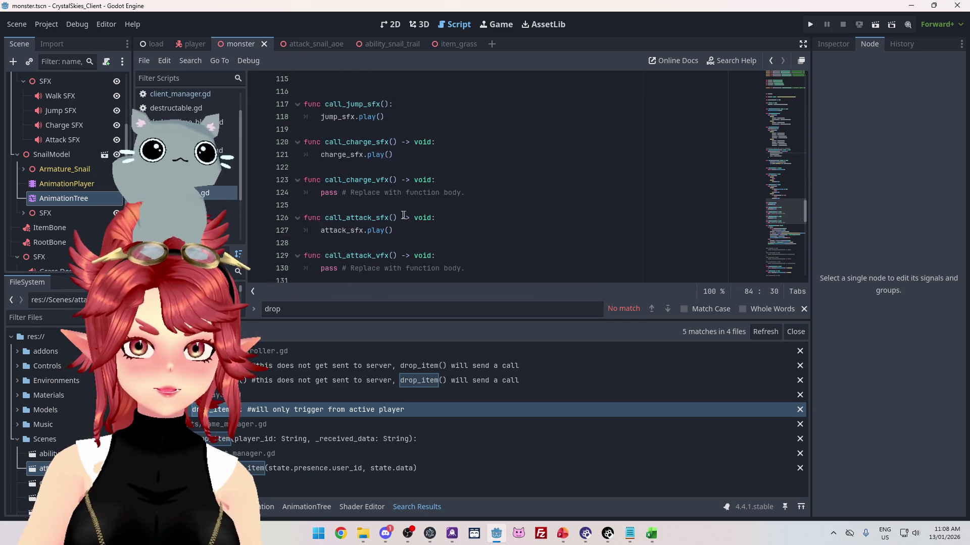
scroll(384, 192, down, 12)
scroll(485, 217, up, 3)
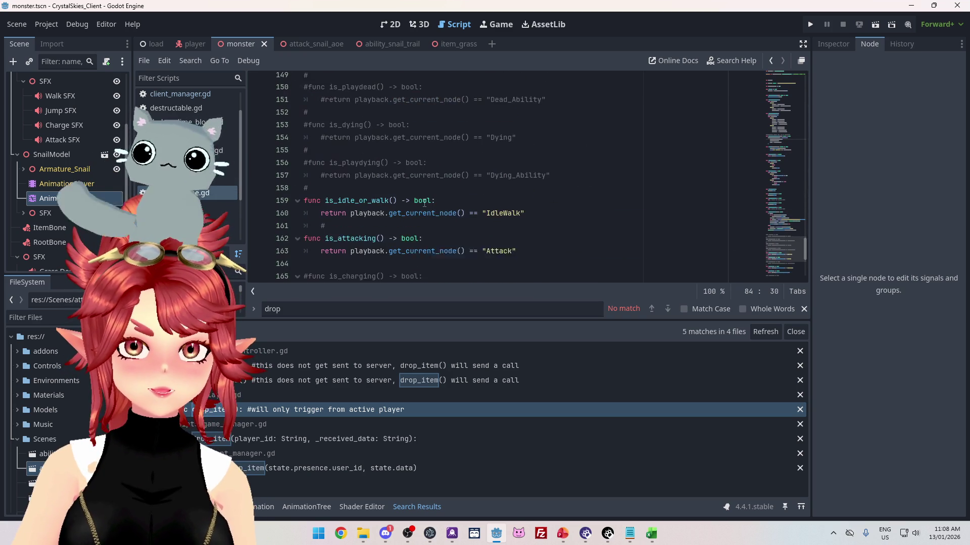
drag(528, 217, 470, 193)
key(BackSpace)
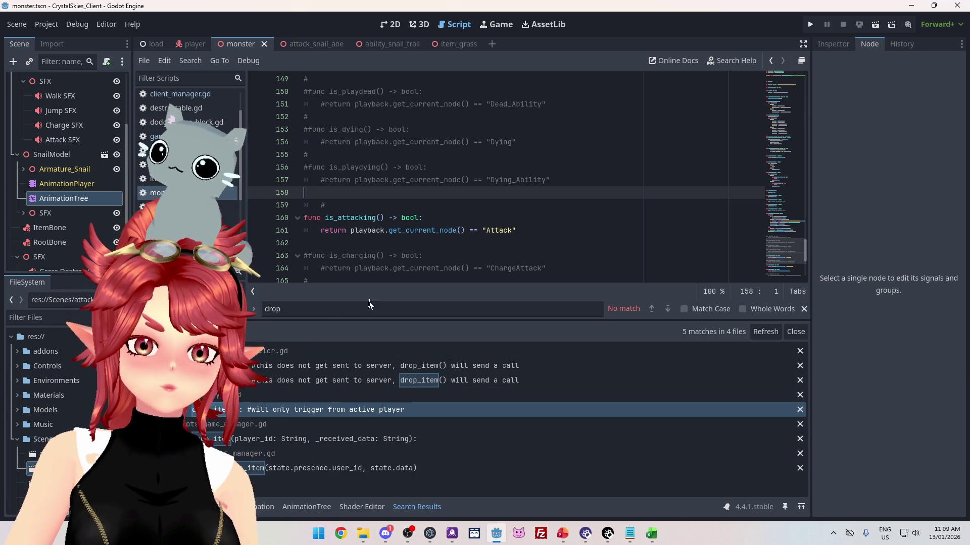
- Close the find bar and run the project to reach the lobby screen
click(804, 309)
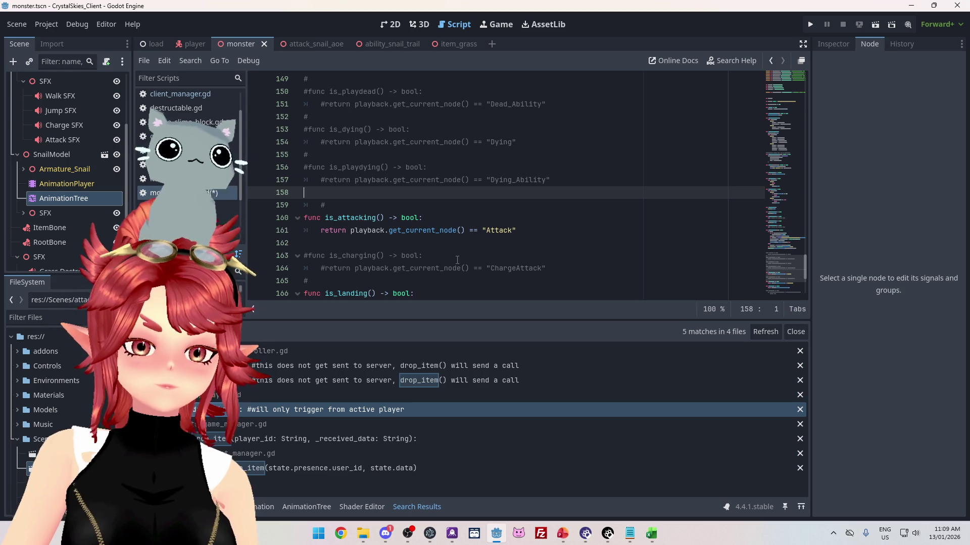
click(437, 169)
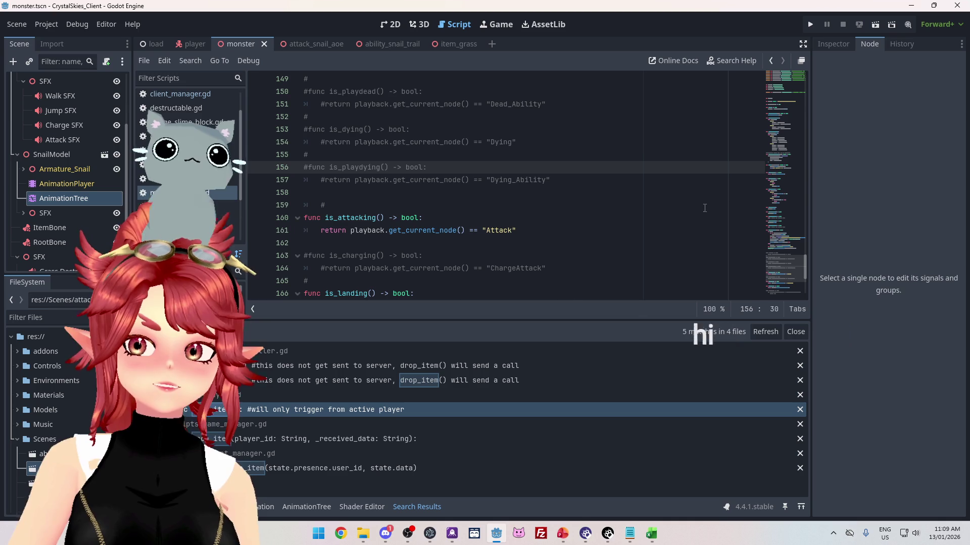
click(810, 24)
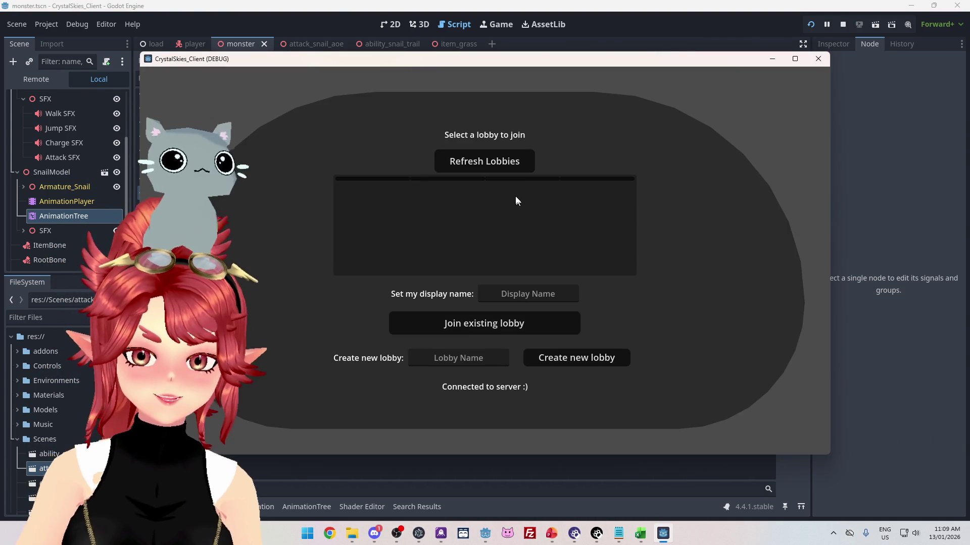
- Create a new lobby named 'snailsden' from the game's debug window
click(520, 293)
text(Phwee)
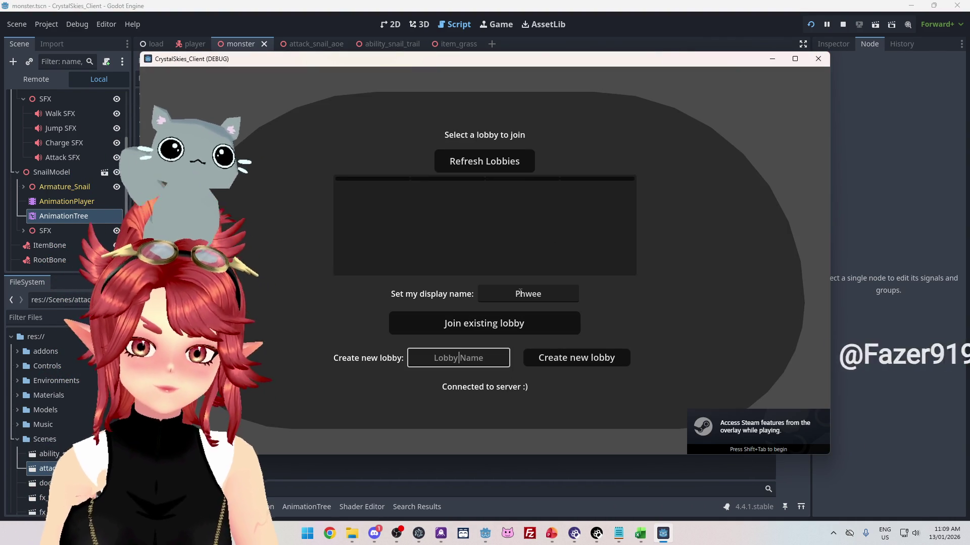
click(459, 358)
text(snailsden)
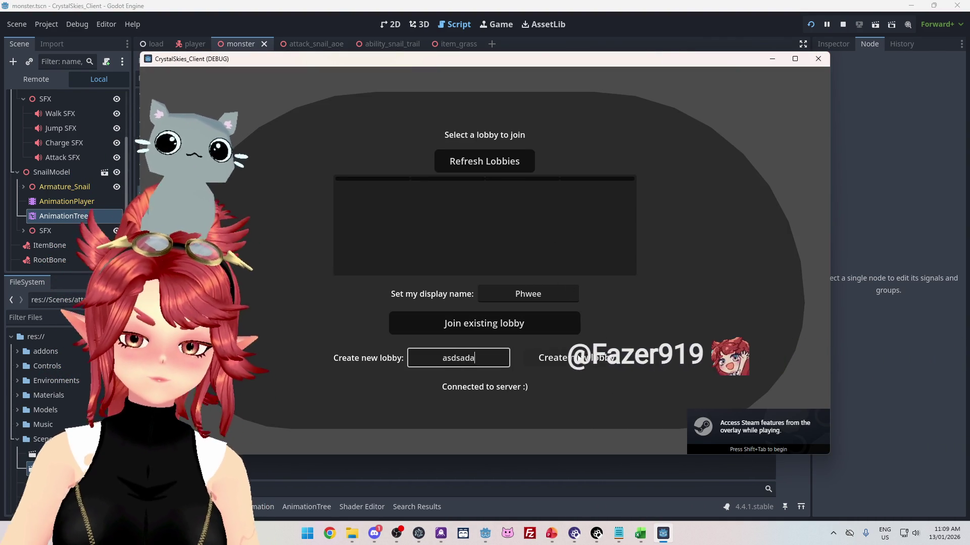
click(582, 363)
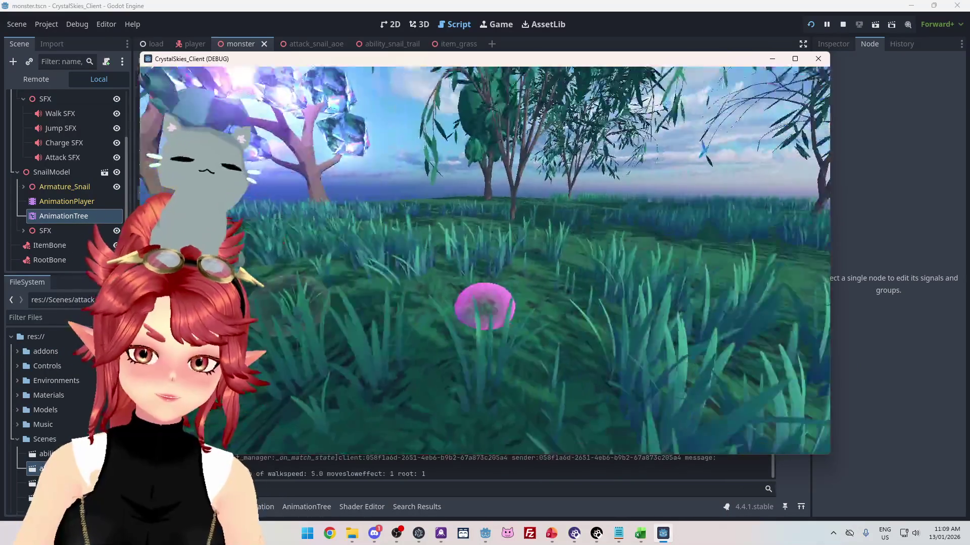
- Drive the snail through the grass with W into its purple bubble form, then close the game
key(w)
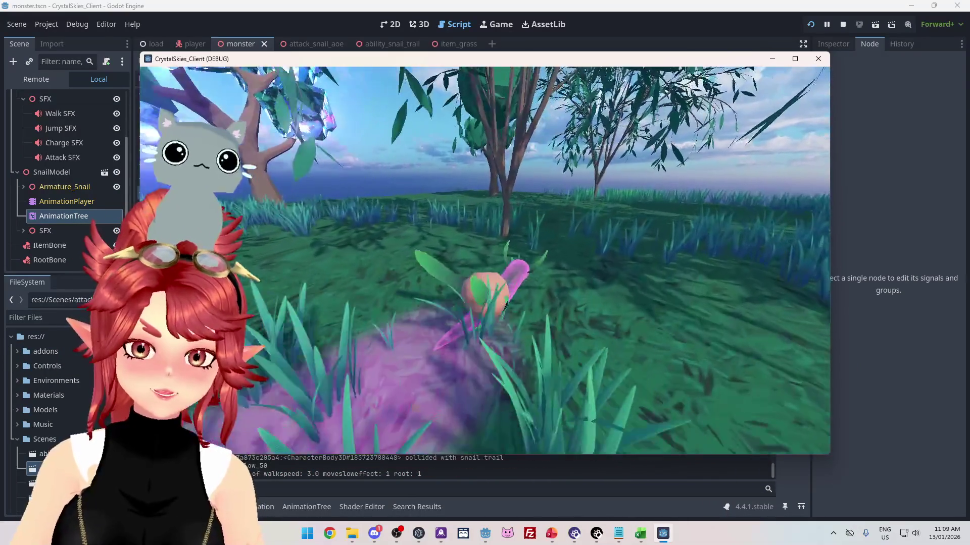
key(w)
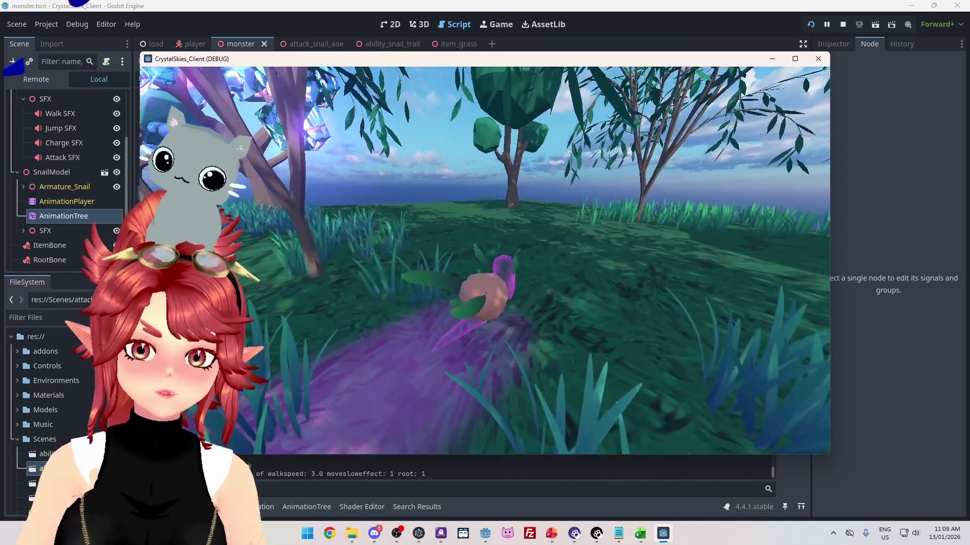
key(w)
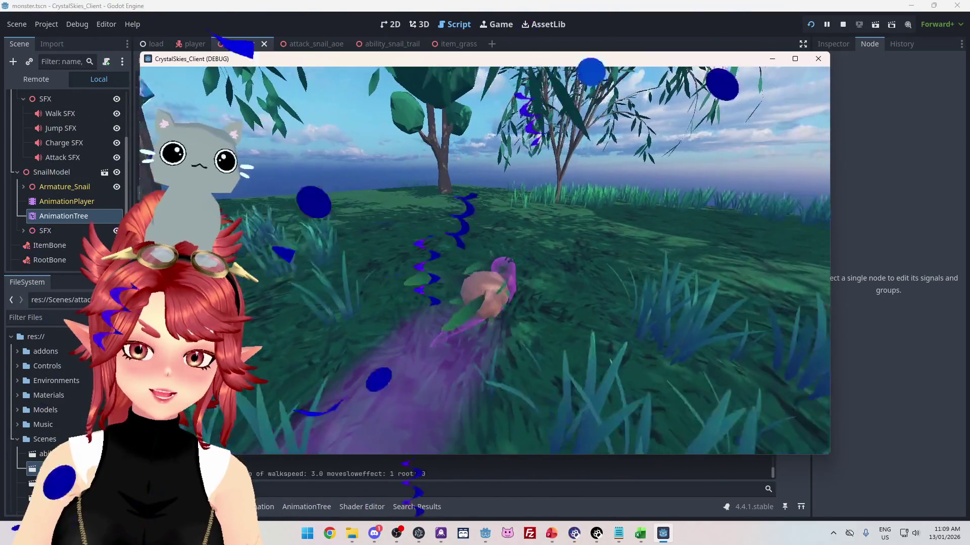
key(w)
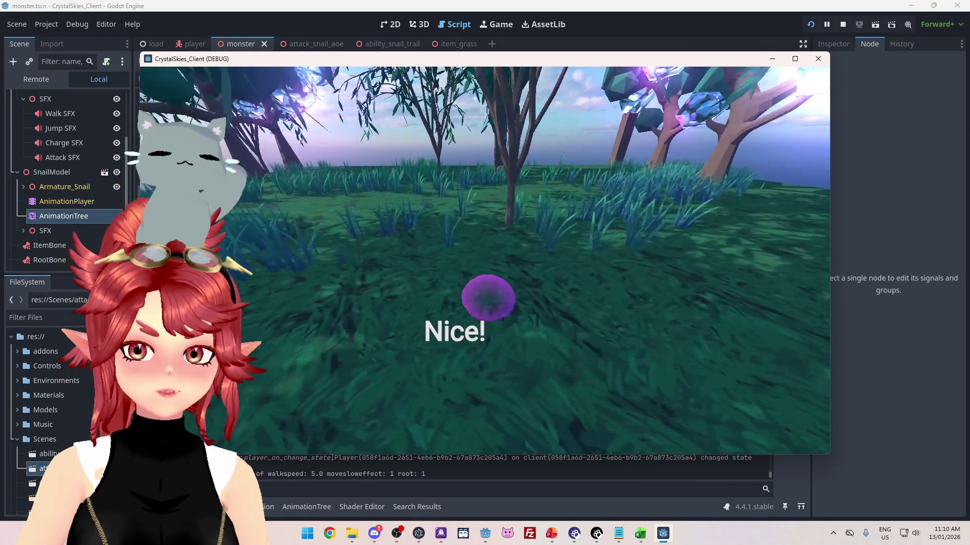
key(Escape)
click(814, 63)
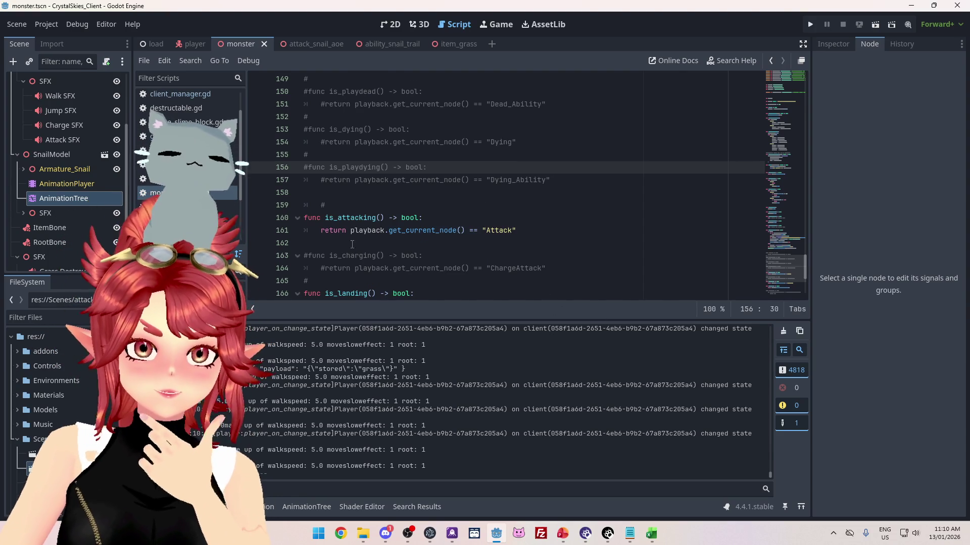
- Delete the commented-out is_dead and is_dying helpers and the leftover blank line
scroll(352, 244, up, 2)
mouse_move(338, 268)
mouse_down()
mouse_move(303, 146)
mouse_move(282, 134)
mouse_up()
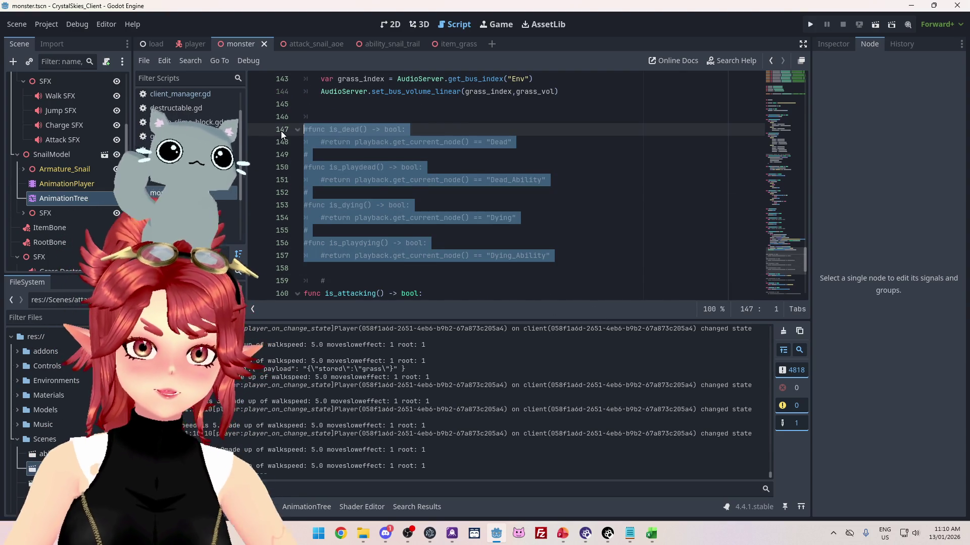
key(BackSpace)
key(BackSpace)
key(Delete)
- Delete the commented-out is_charging and is_in_env helper functions
scroll(502, 222, down, 2)
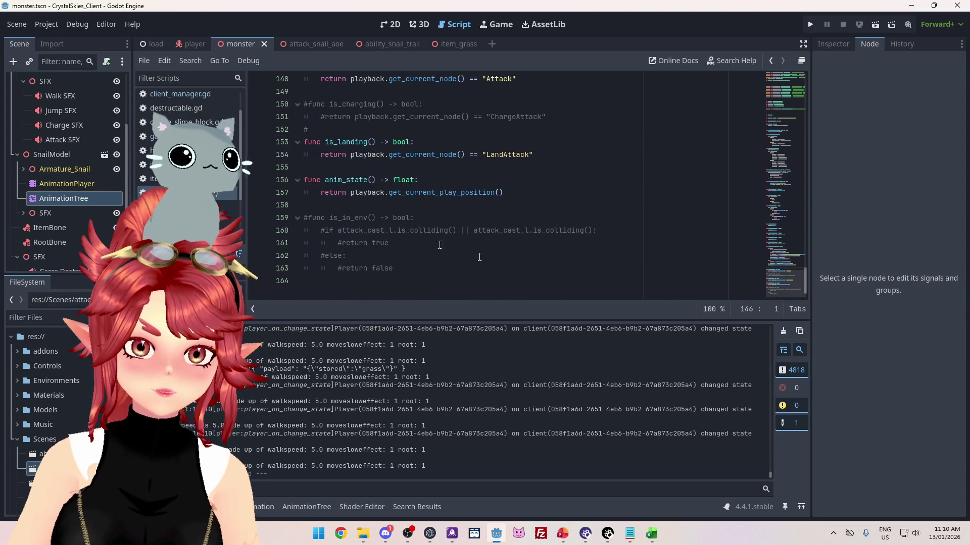
scroll(613, 285, up, 6)
scroll(528, 250, down, 4)
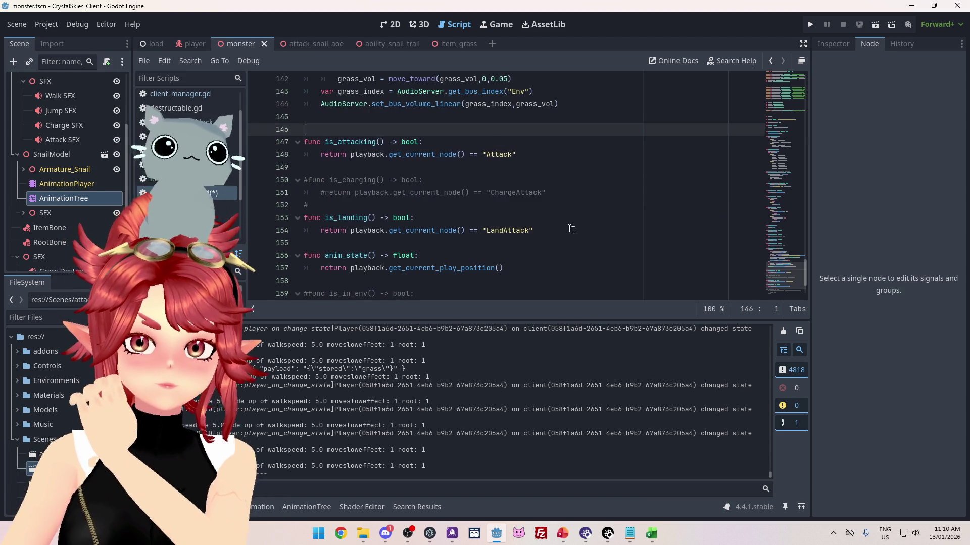
click(549, 196)
drag(577, 192, 321, 170)
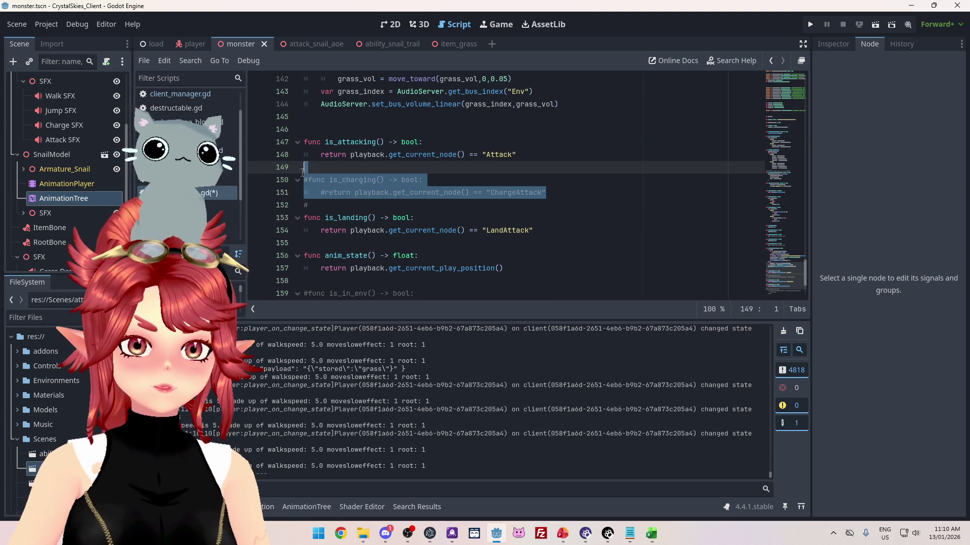
key(Delete)
scroll(435, 219, down, 2)
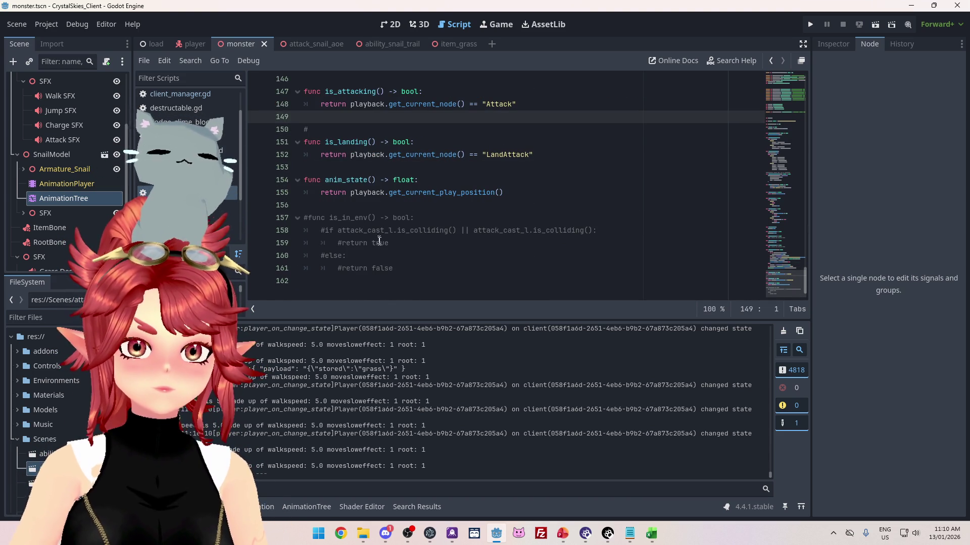
drag(405, 272, 302, 218)
key(BackSpace)
- Tidy the stray # line near line 145 and save the script
scroll(382, 242, up, 3)
click(355, 198)
click(340, 255)
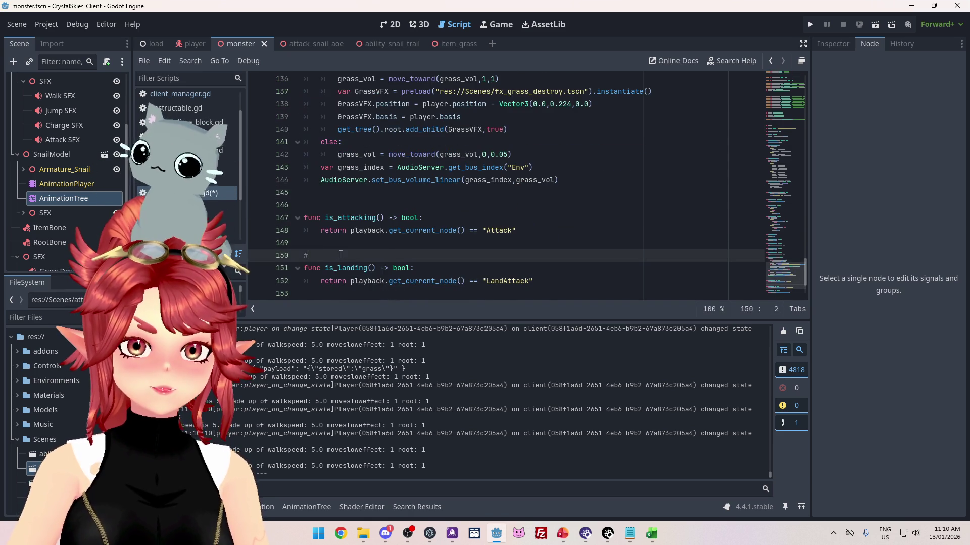
scroll(378, 240, up, 2)
click(377, 242)
scroll(429, 232, up, 8)
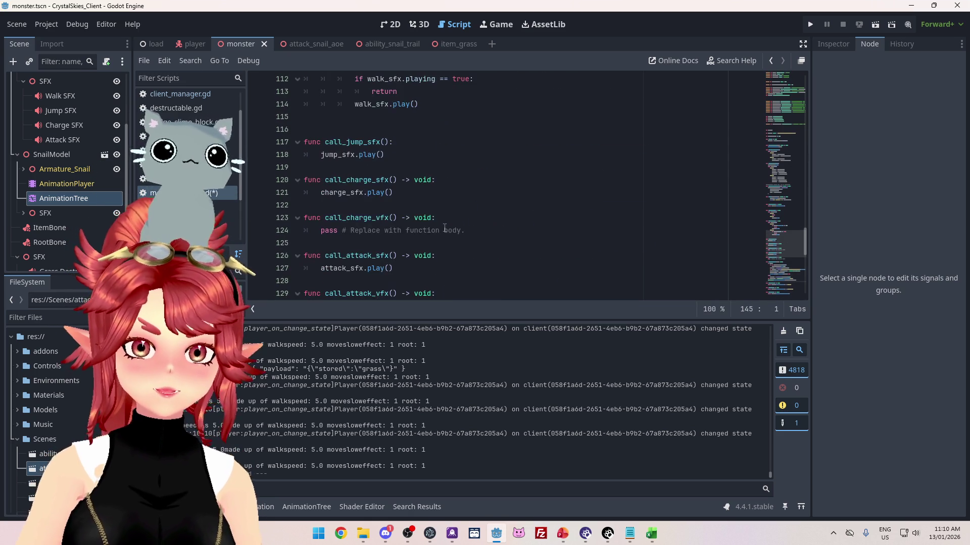
scroll(448, 223, up, 7)
key(ctrl+s)
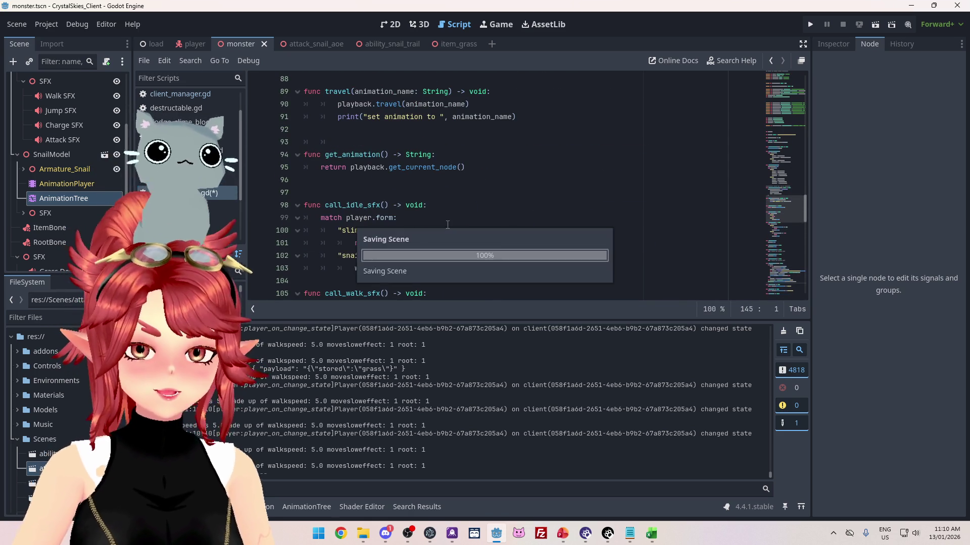
- On slide 2 of ToDo_BattleBranch.pptx, select the three January items from 'Slow not working???'
click(559, 534)
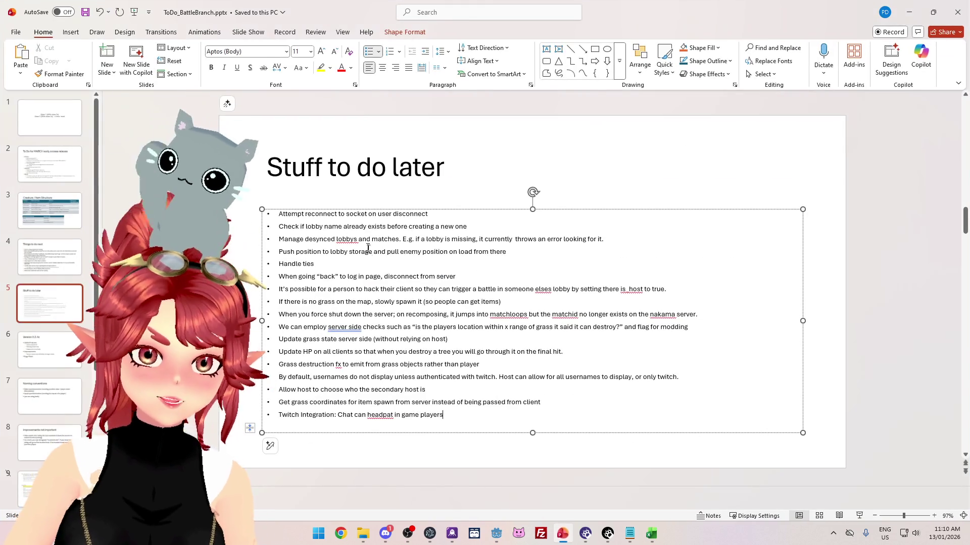
click(34, 162)
click(344, 229)
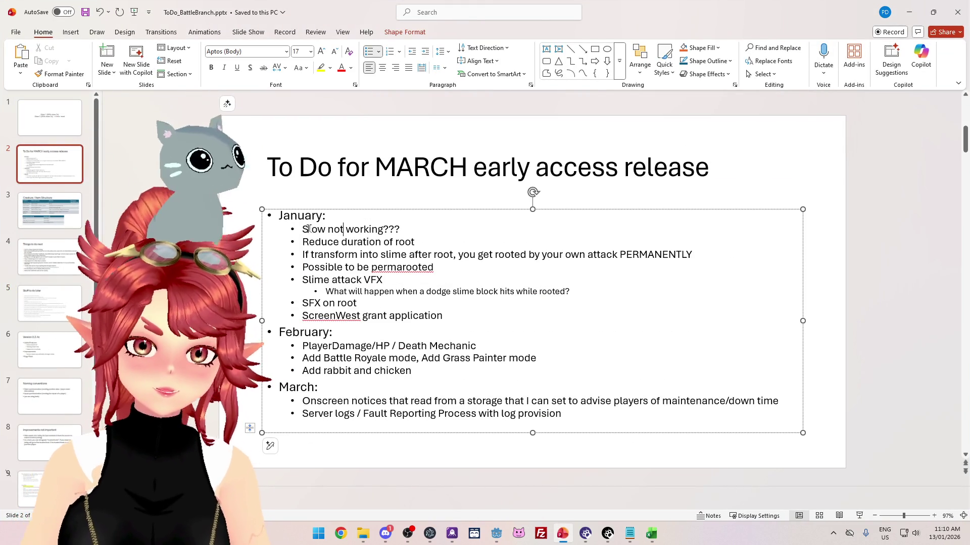
triple_click(344, 229)
key(shift+Down)
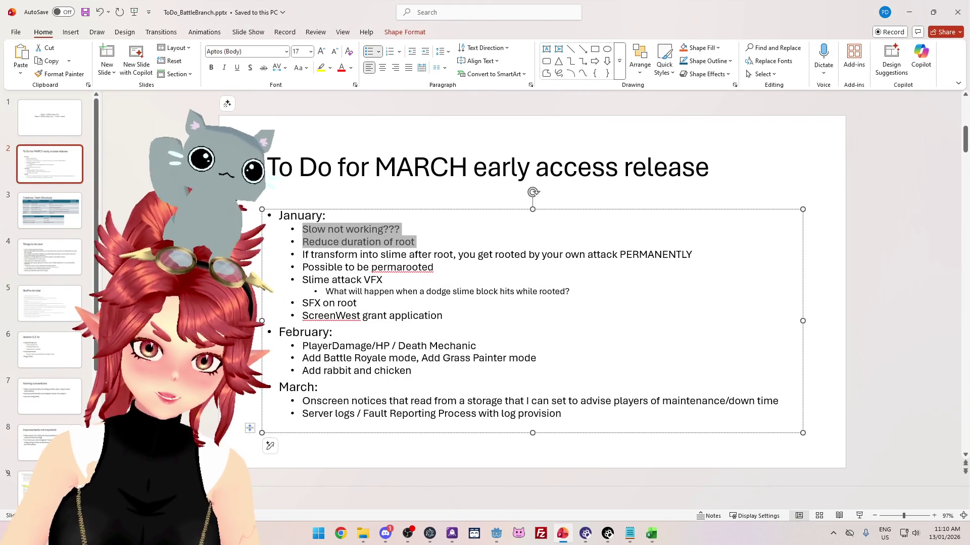
key(shift+Down)
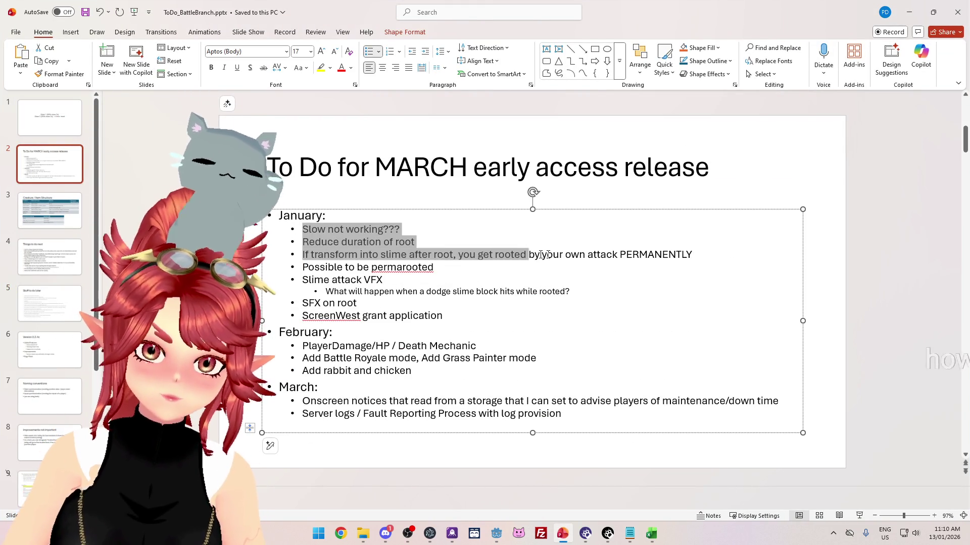